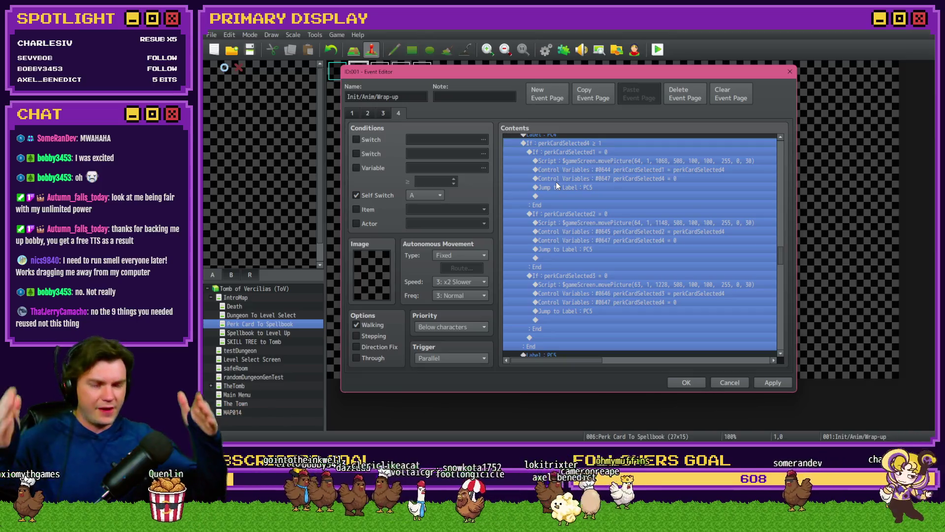
# Step: Review the movePicture script line, card-check conditional, randomNumber3 increment and nested === 0 block
pyautogui.click(590, 170)
pyautogui.click(616, 160)
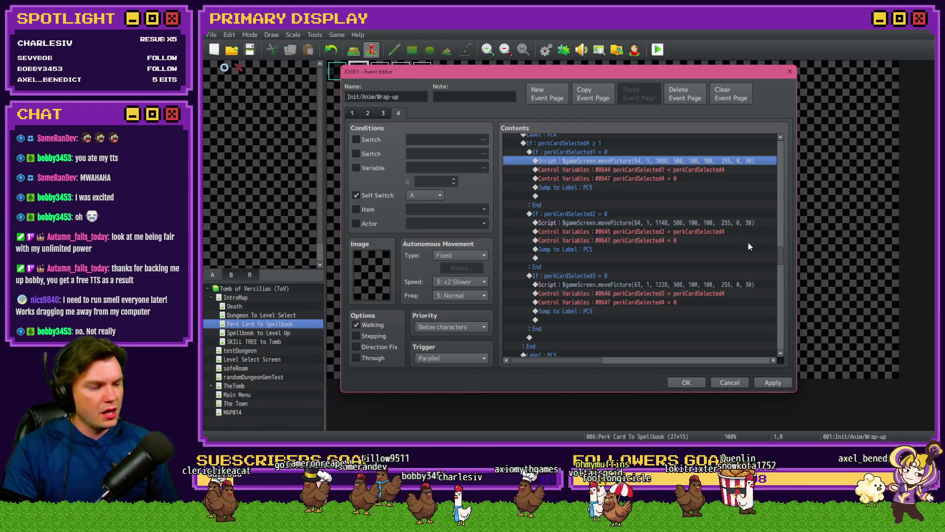
pyautogui.moveTo(781, 256)
pyautogui.mouseDown()
pyautogui.moveTo(784, 223)
pyautogui.moveTo(775, 220)
pyautogui.mouseUp()
pyautogui.click(619, 208)
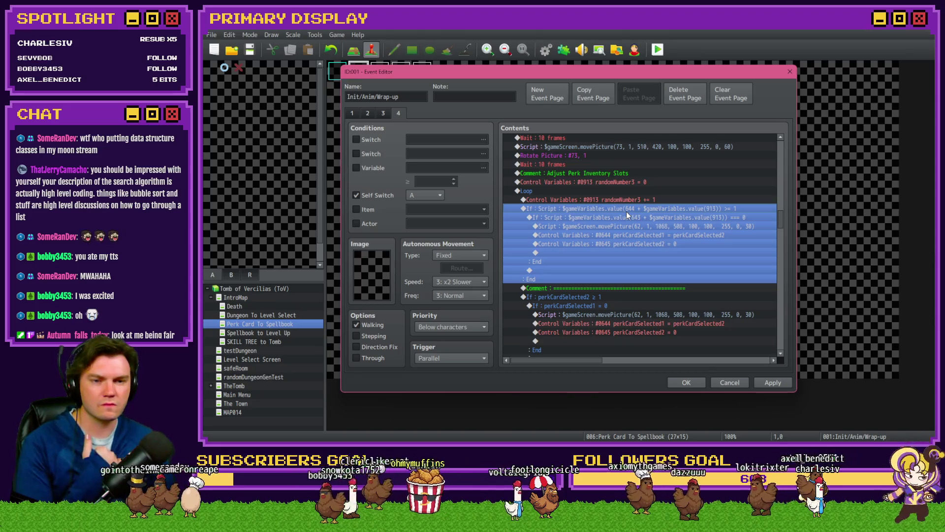
pyautogui.click(631, 200)
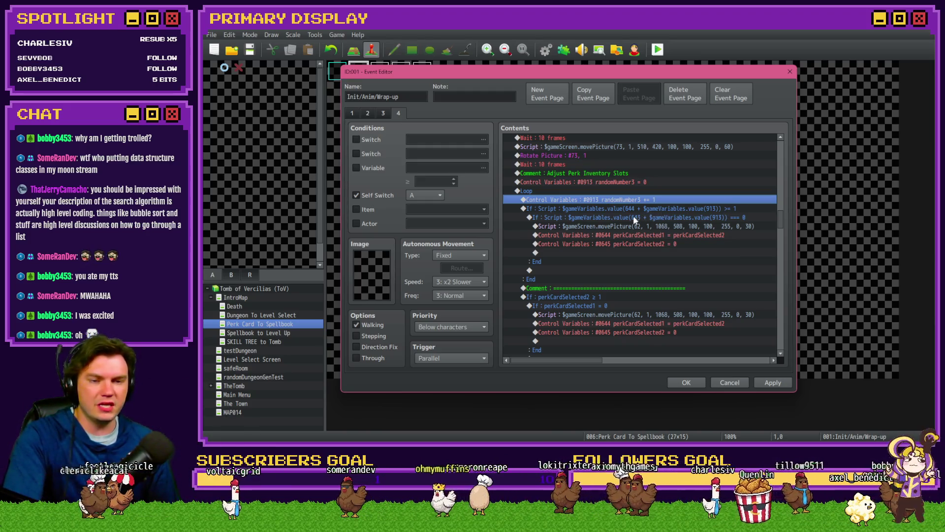
pyautogui.click(743, 218)
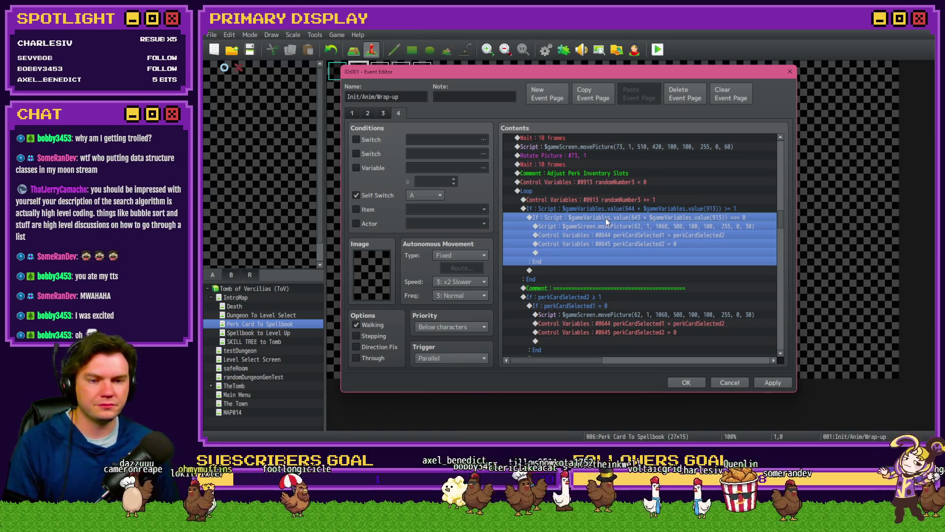
# Step: Duplicate the randomNumber3 = 0 reset command and open the copy for editing
pyautogui.click(600, 201)
pyautogui.click(610, 182)
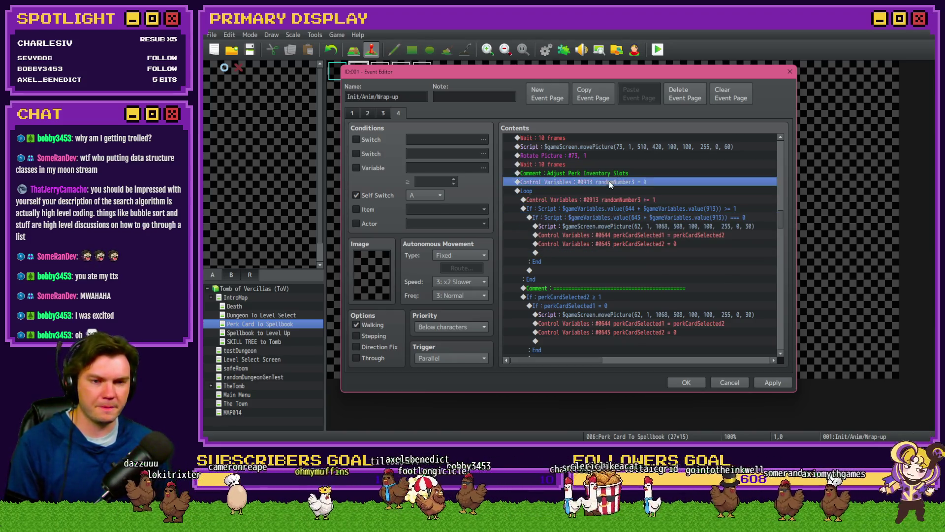
pyautogui.hotkey('ctrl', 'c')
pyautogui.hotkey('ctrl', 'v')
pyautogui.doubleClick(625, 182)
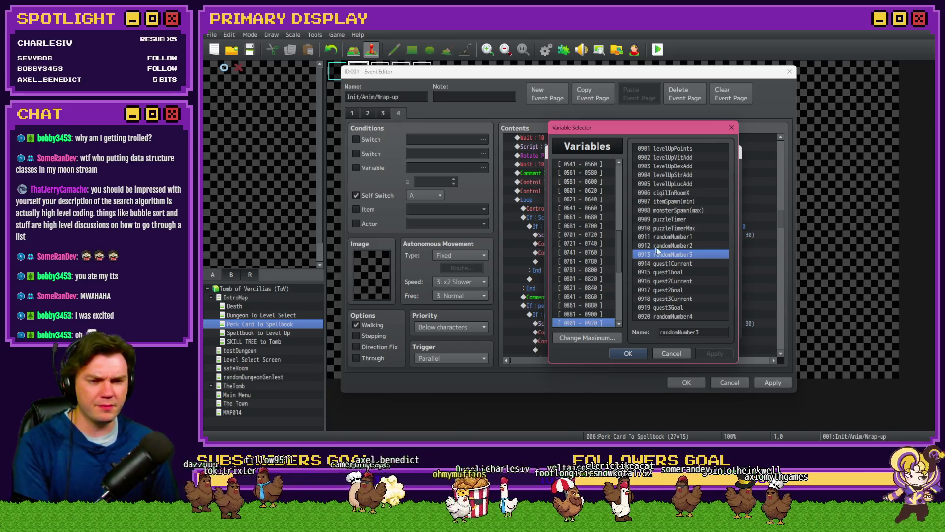
# Step: Make the copied reset command set #0912 randomNumber2 to 0
pyautogui.doubleClick(659, 245)
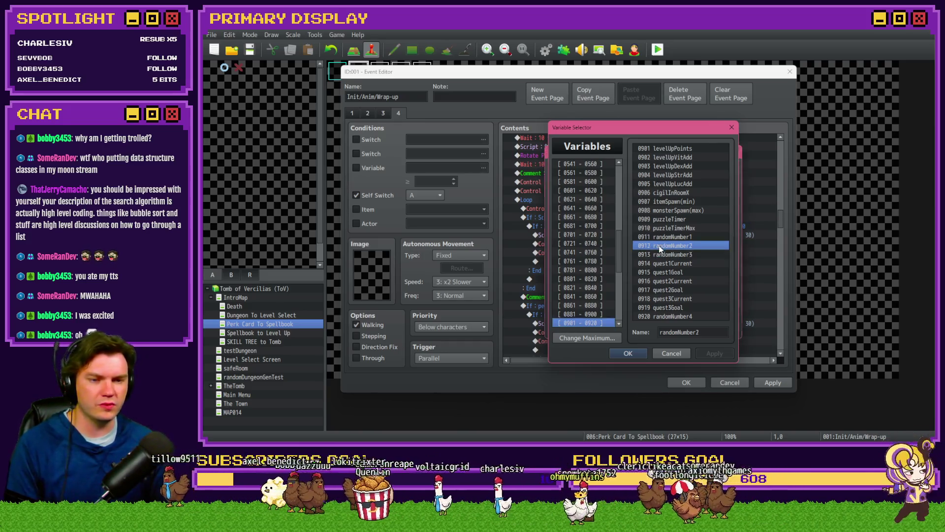
pyautogui.click(675, 330)
pyautogui.click(624, 208)
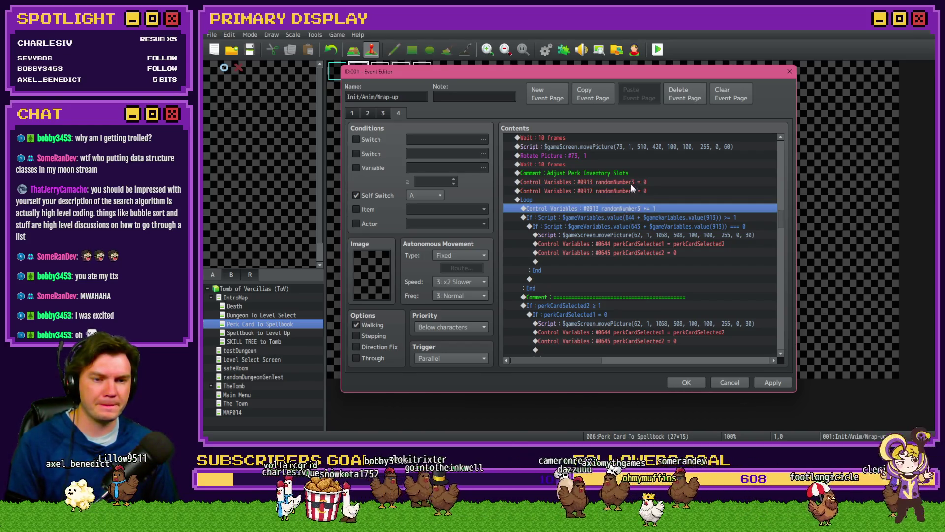
pyautogui.click(633, 180)
# Step: Change the inner If script to check $gameVariables.value(644 + $gameVariables.value(912)) === 0
pyautogui.click(646, 217)
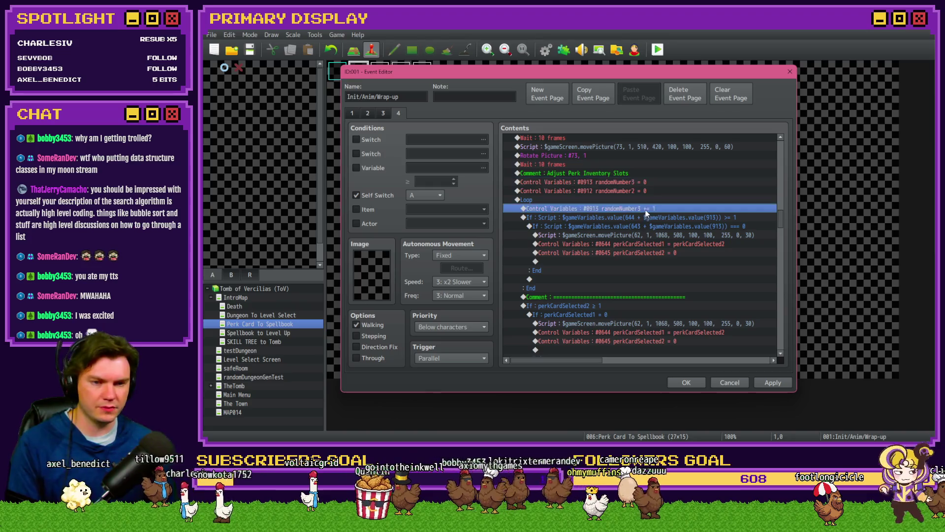
pyautogui.click(648, 226)
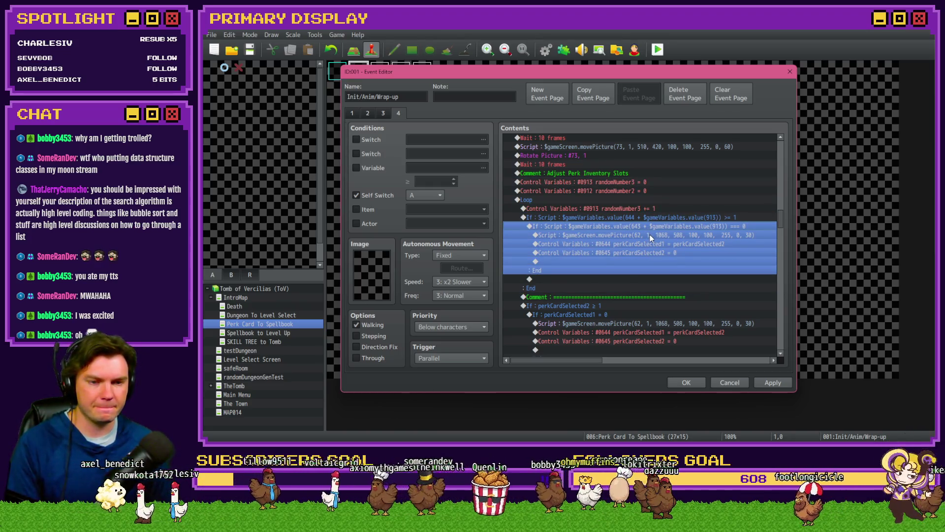
pyautogui.doubleClick(650, 234)
pyautogui.click(673, 287)
pyautogui.press('BackSpace')
pyautogui.write('4')
pyautogui.click(703, 287)
pyautogui.press('BackSpace')
pyautogui.write('3')
pyautogui.click(694, 322)
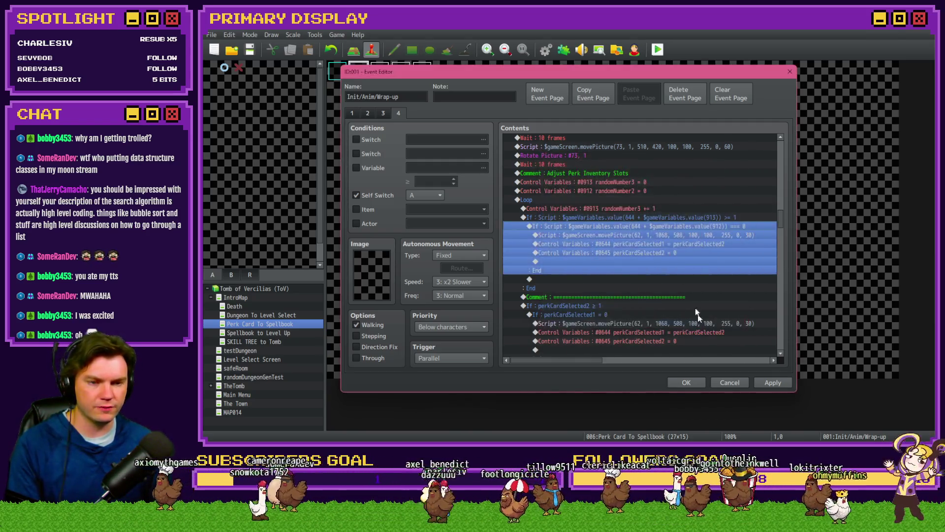
# Step: Open the movePicture script line inside the nested condition for editing
pyautogui.click(713, 235)
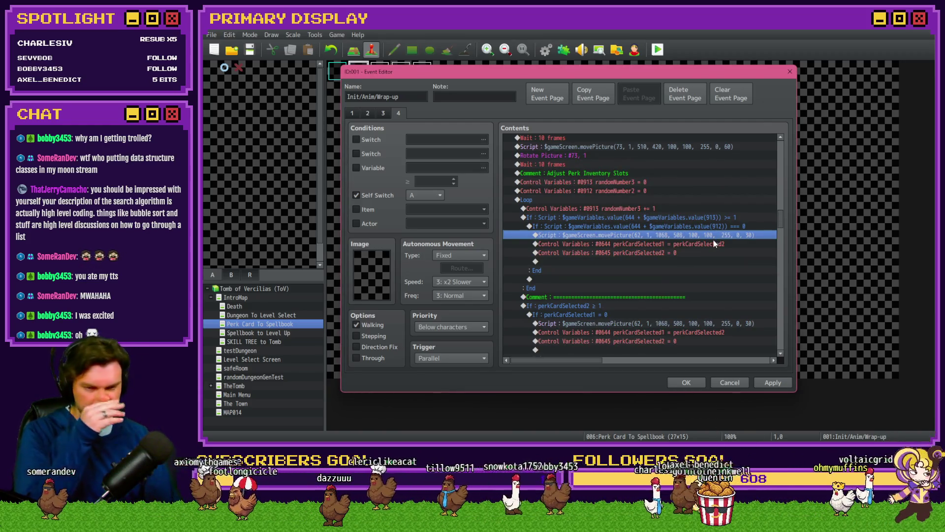
pyautogui.click(668, 226)
pyautogui.click(664, 235)
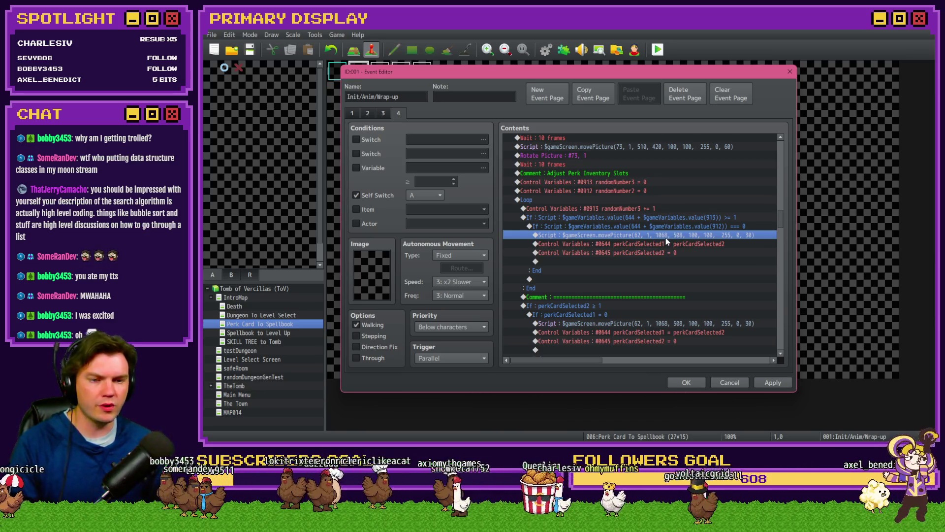
pyautogui.doubleClick(665, 237)
# Step: Append '+ $gameVariables.value(912)' to the value 62, then inspect the x 1068 and y 508 arguments
pyautogui.click(615, 190)
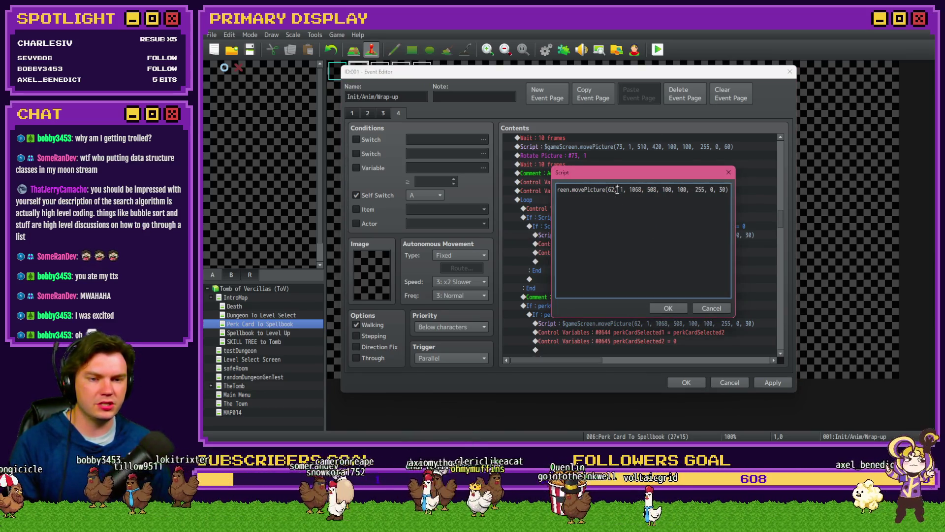
pyautogui.write('+ $')
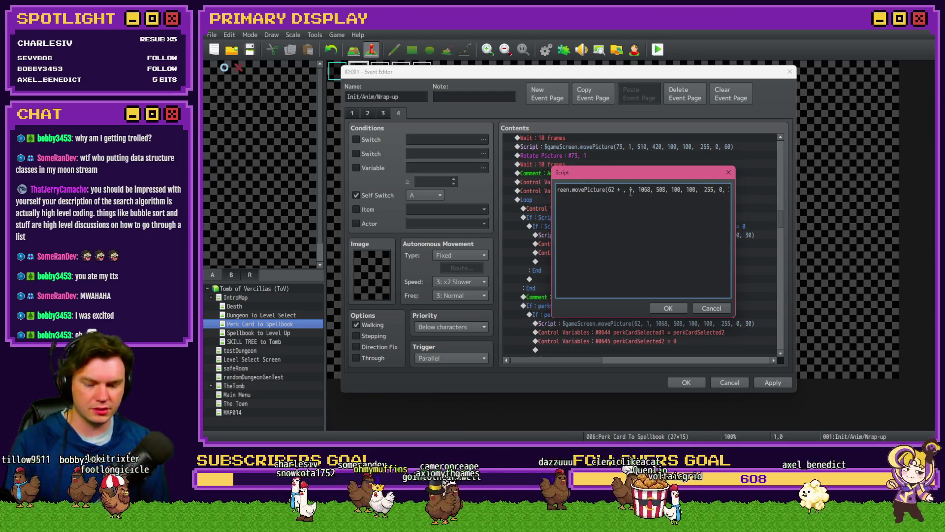
pyautogui.write('gameVariable')
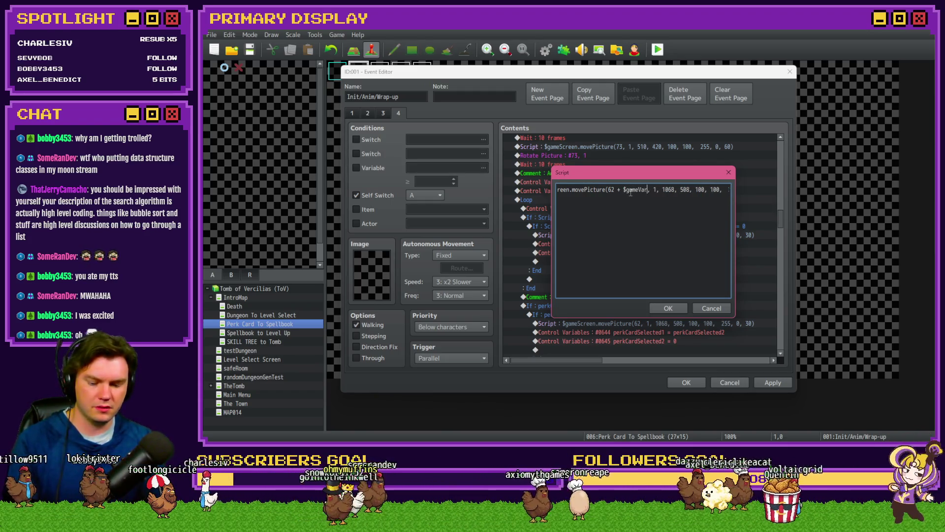
pyautogui.write('s.value(9)')
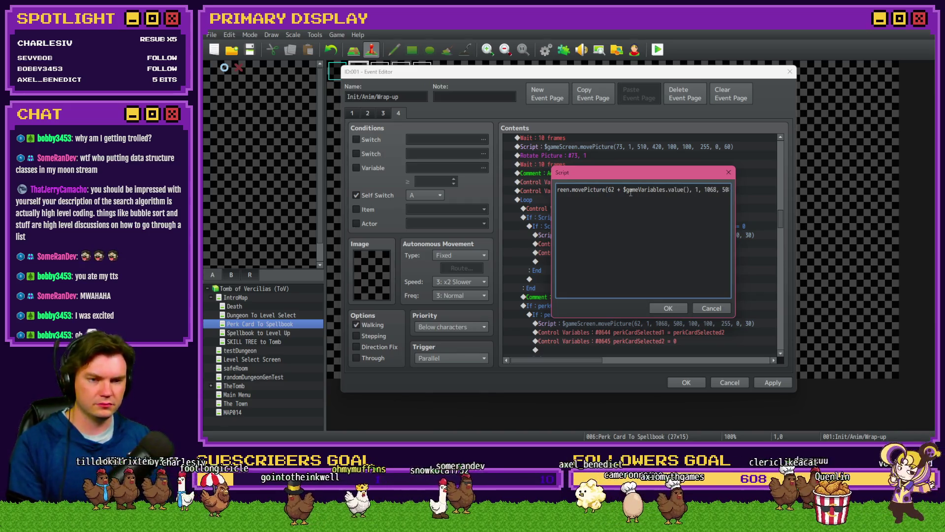
pyautogui.write('12')
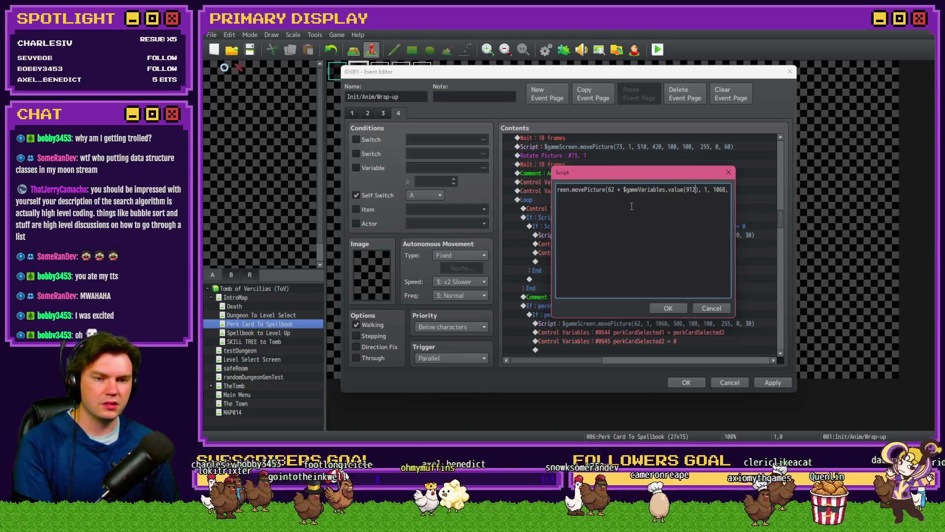
pyautogui.press('Right')
pyautogui.press('Right')
pyautogui.press('Right')
pyautogui.press('Right')
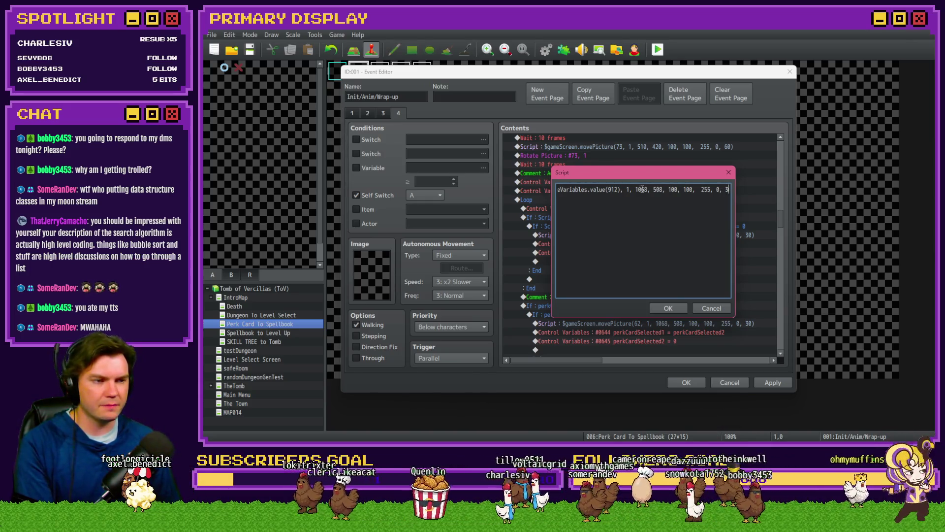
pyautogui.doubleClick(657, 190)
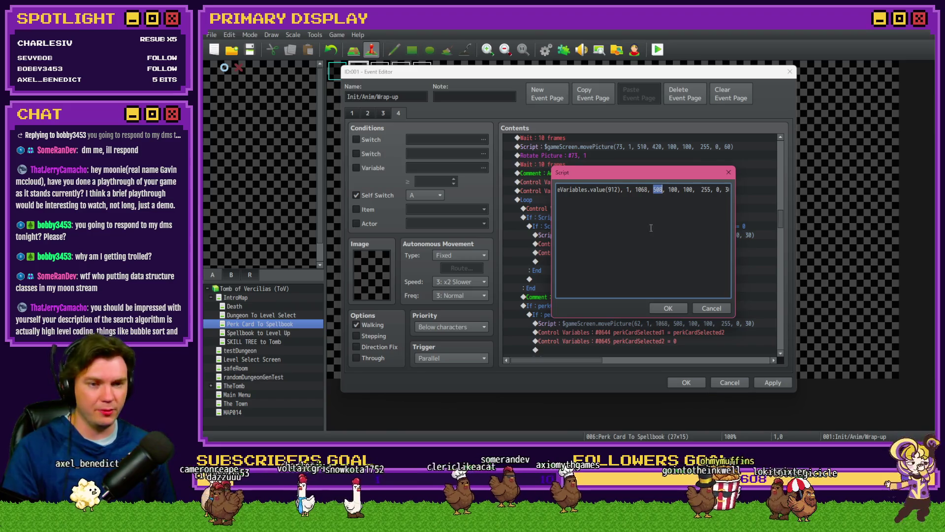
pyautogui.doubleClick(641, 189)
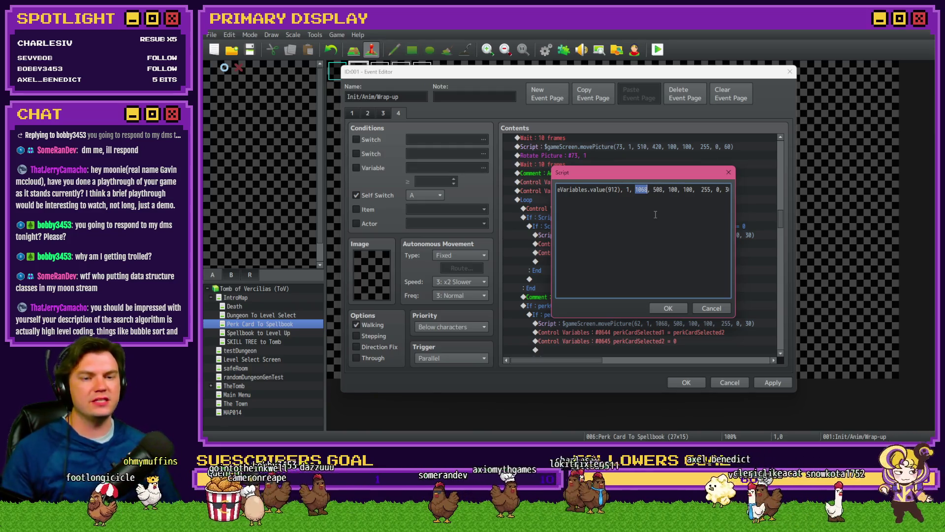
pyautogui.doubleClick(658, 190)
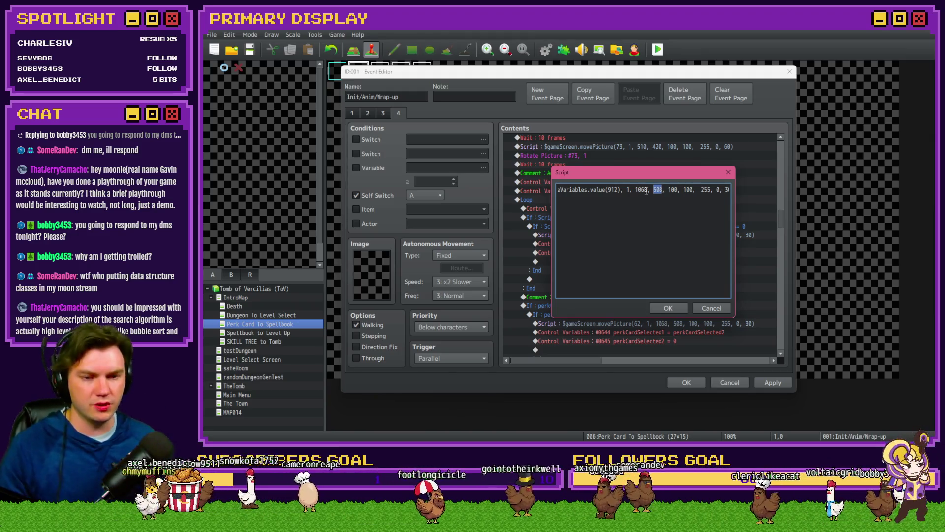
pyautogui.click(646, 196)
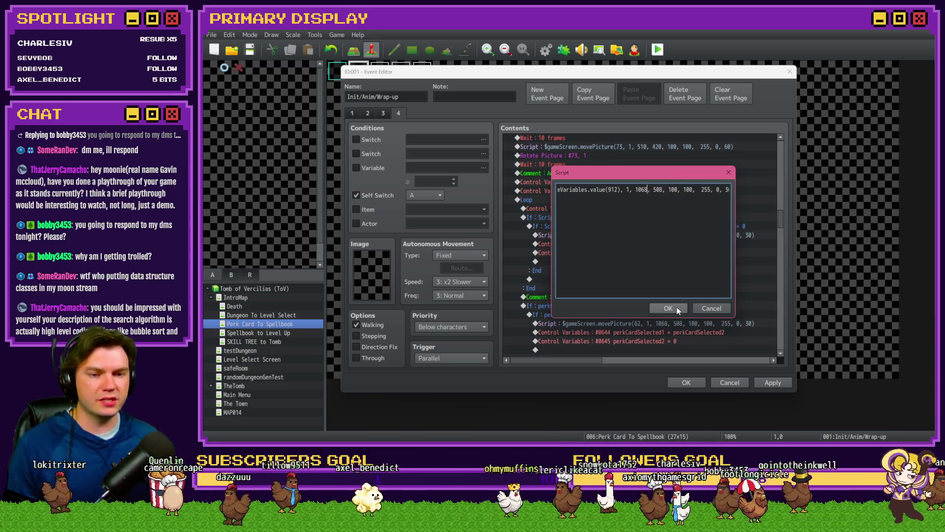
# Step: Extend the x argument to read 1068 + ($gameVariables.value(912) * ) with the multiplier blank
pyautogui.click(648, 211)
pyautogui.write('+ ()')
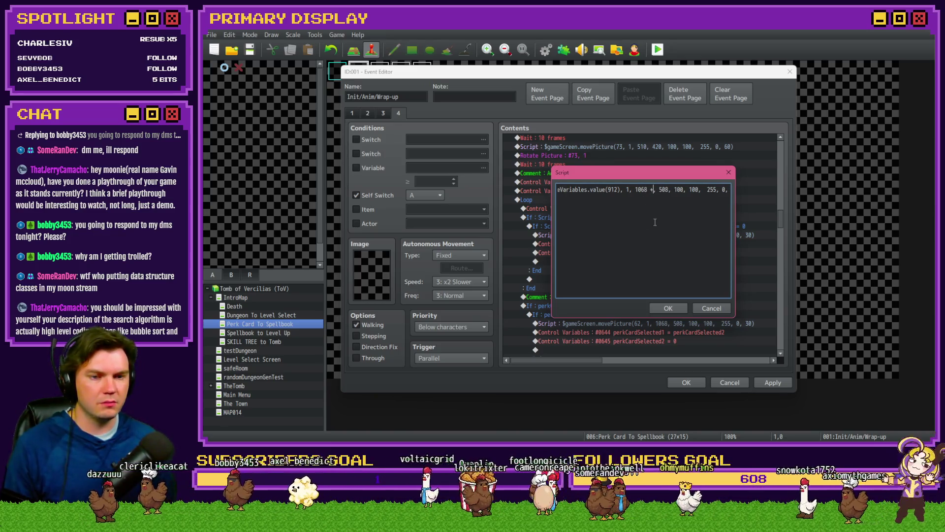
pyautogui.press('Left')
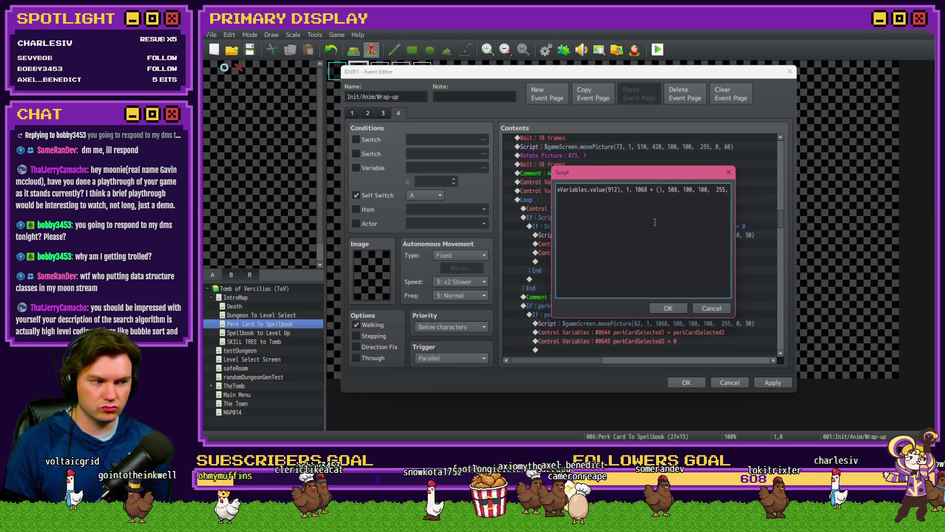
pyautogui.write('$gameVaria')
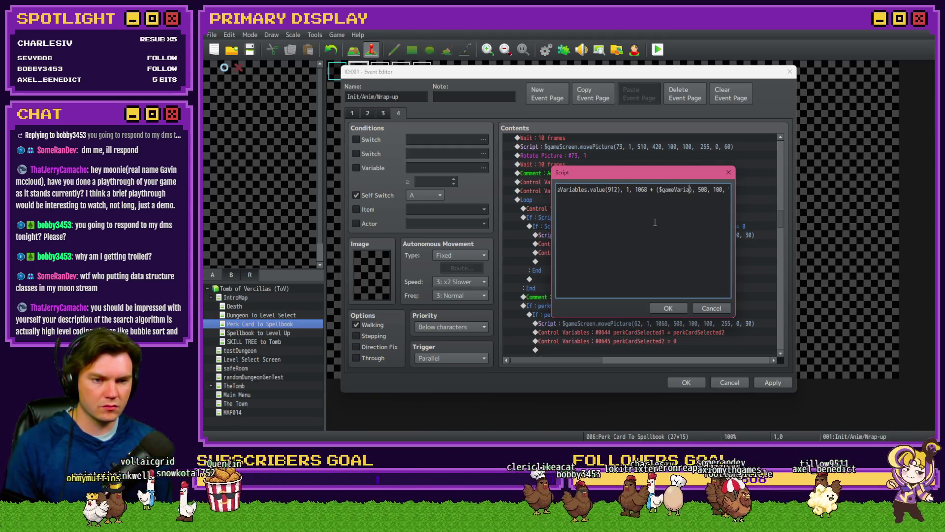
pyautogui.write('bles.va')
pyautogui.press('BackSpace')
pyautogui.press('BackSpace')
pyautogui.write('alue(912')
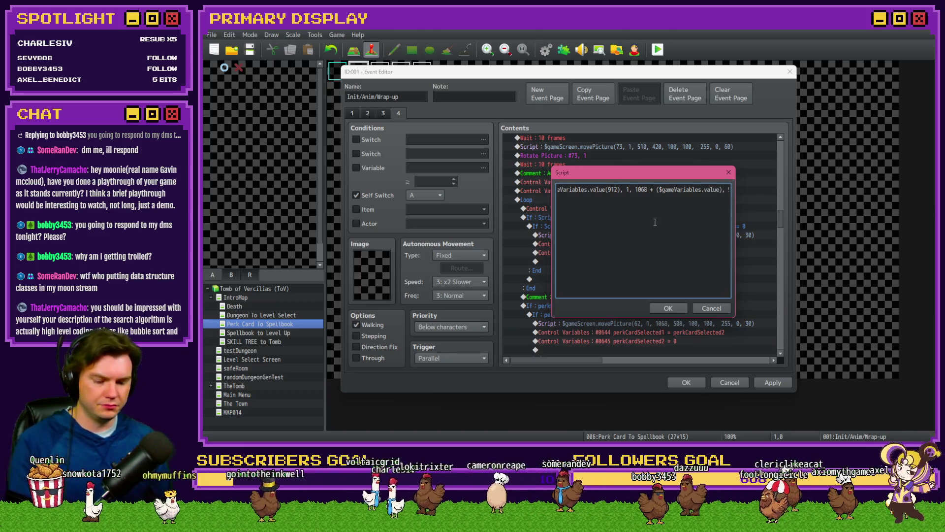
pyautogui.write(')), 508, 100,')
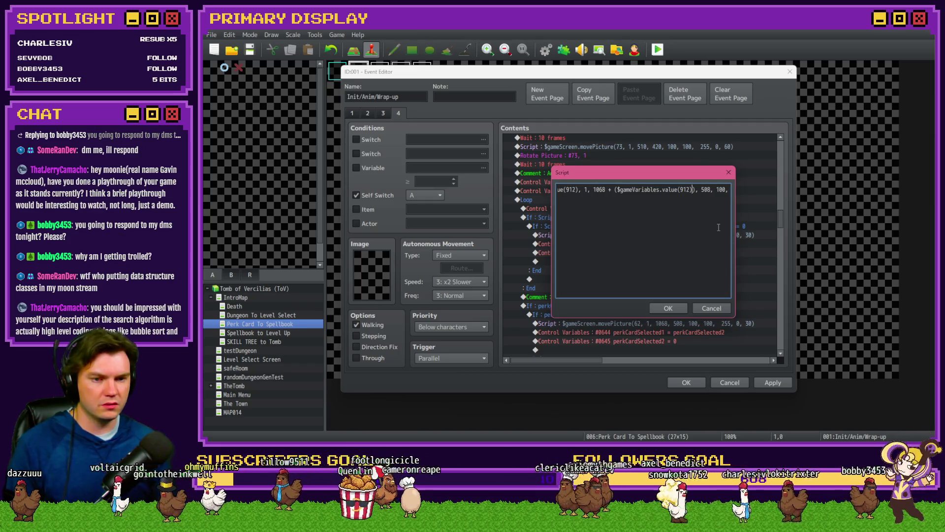
pyautogui.write('*')
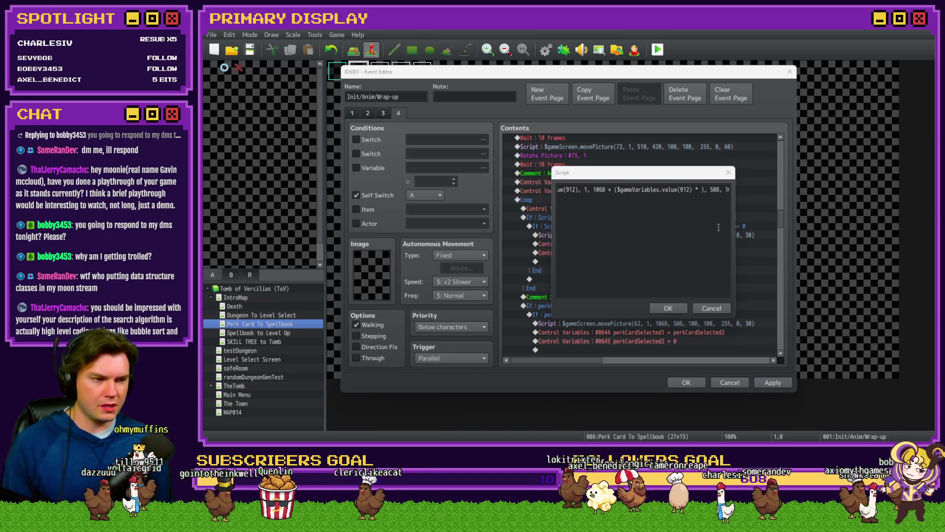
# Step: Work out the card spacing in Calculator: 1148 - 1068 = 80
pyautogui.press('Return')
pyautogui.write('1148 - ')
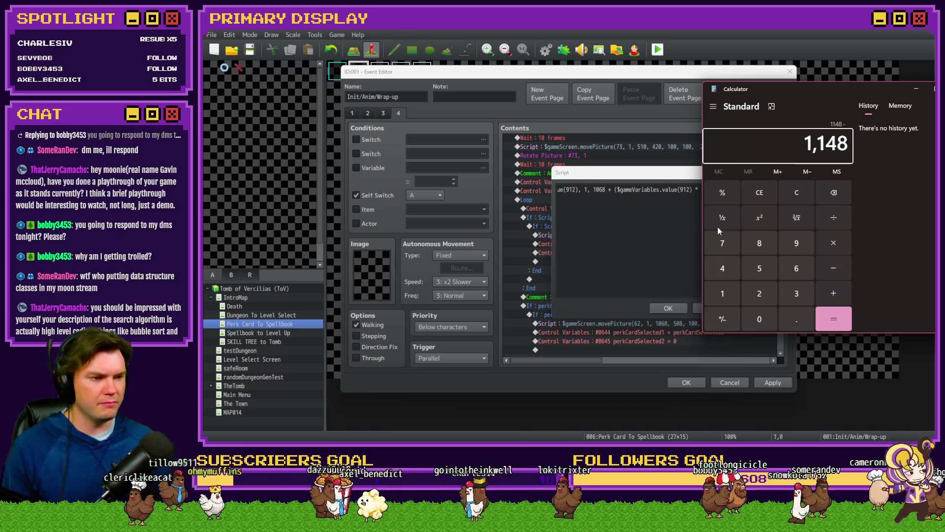
pyautogui.write('1068 =')
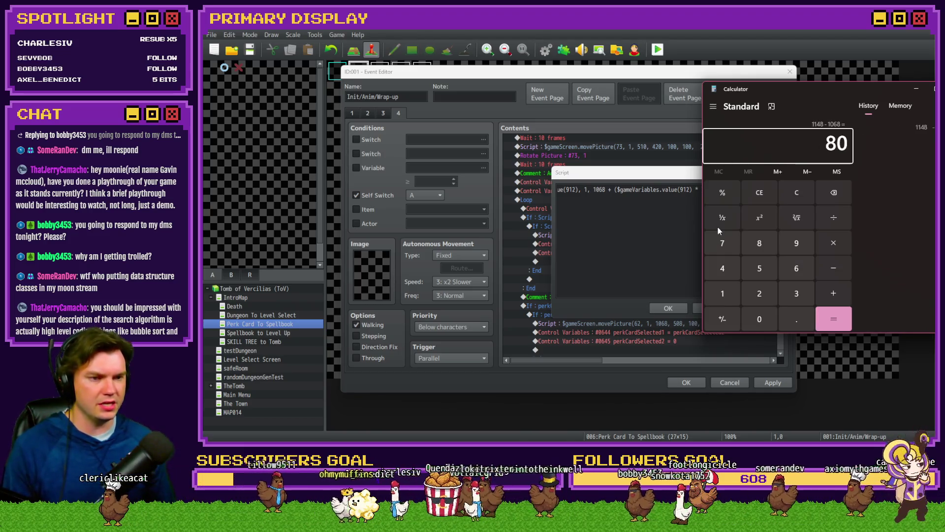
pyautogui.click(934, 88)
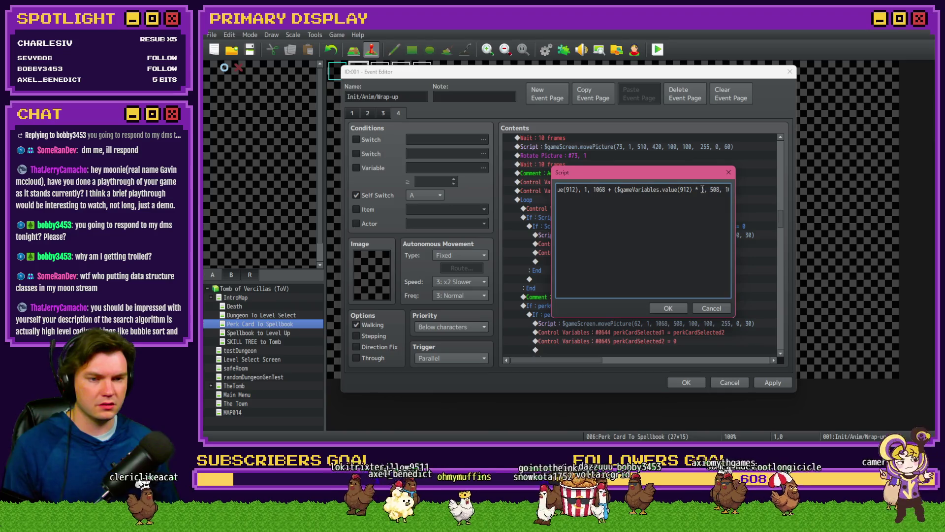
# Step: Rewrite the x term as 1068 + (80 * ($gameVariables.value(912))) by moving 80 and fixing parentheses
pyautogui.write('80')
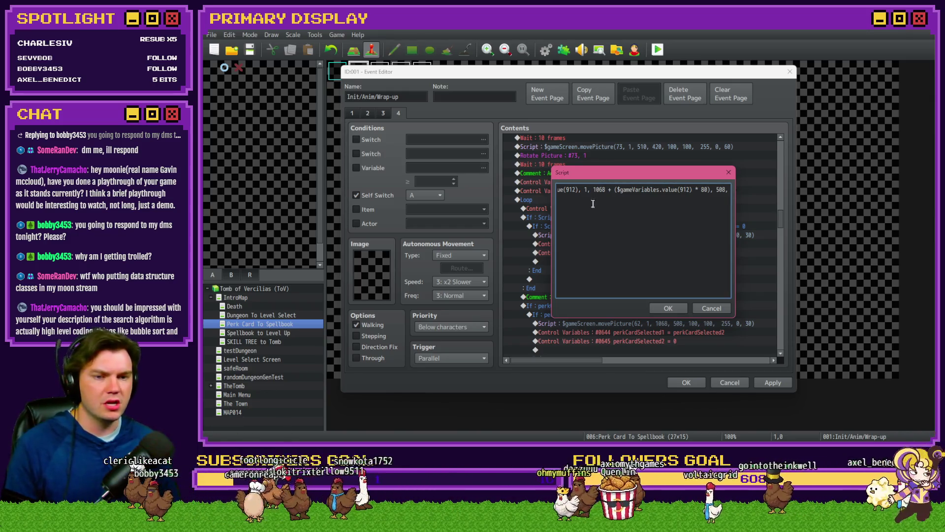
pyautogui.click(692, 191)
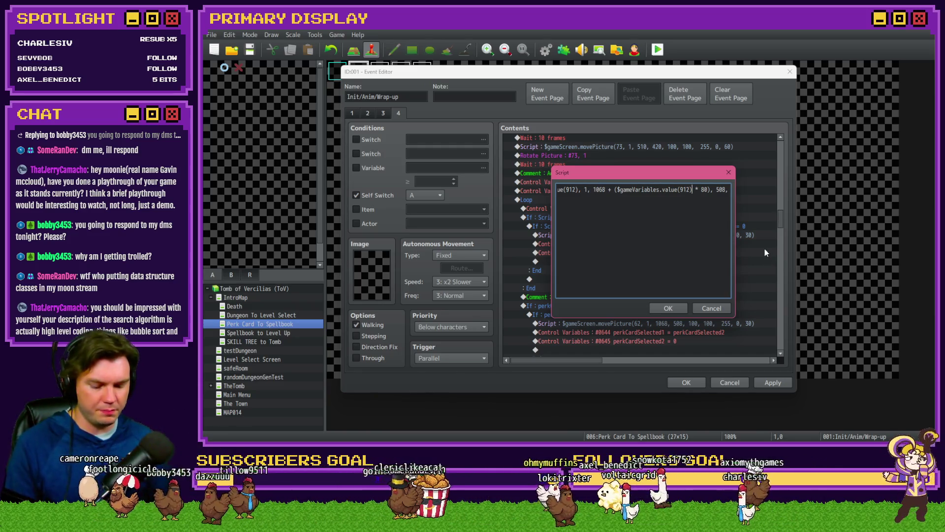
pyautogui.write(')')
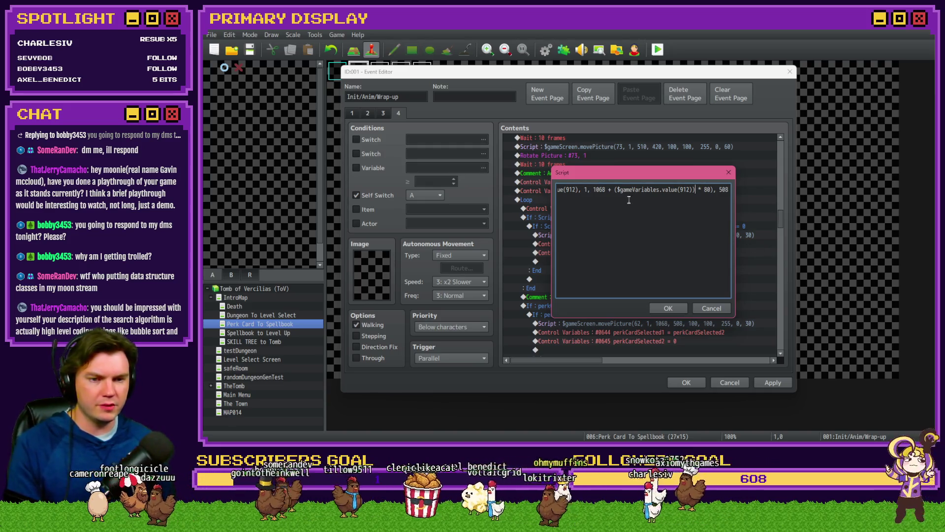
pyautogui.click(618, 190)
pyautogui.write('(')
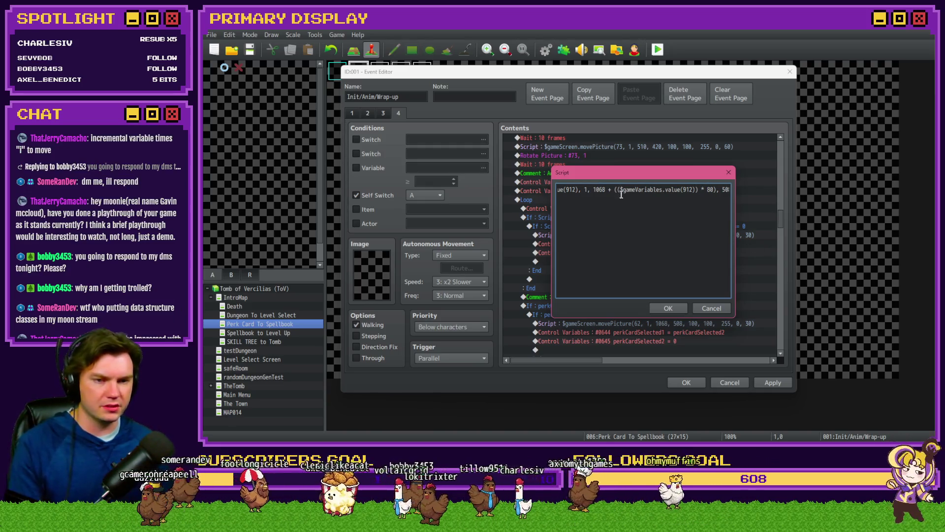
pyautogui.doubleClick(711, 189)
pyautogui.hotkey('ctrl', 'x')
pyautogui.click(618, 190)
pyautogui.hotkey('ctrl', 'v')
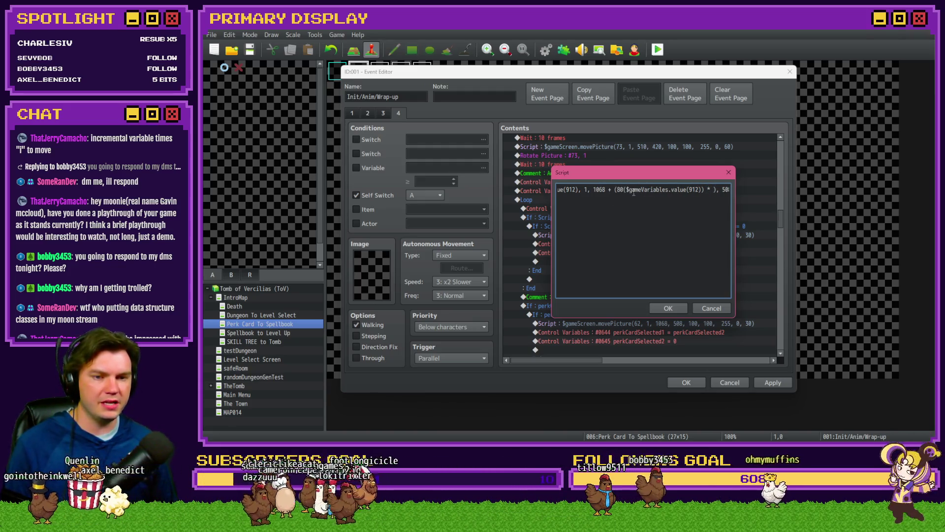
pyautogui.write('*')
pyautogui.click(723, 190)
pyautogui.press('BackSpace')
pyautogui.press('BackSpace')
pyautogui.press('BackSpace')
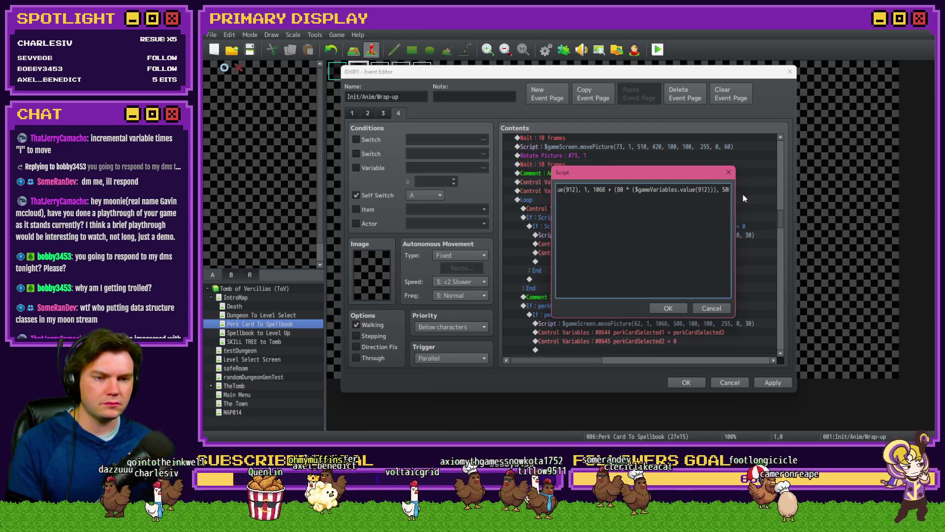
# Step: Add a % 2 modulus after value(912) in the x term and confirm the script
pyautogui.write('% ')
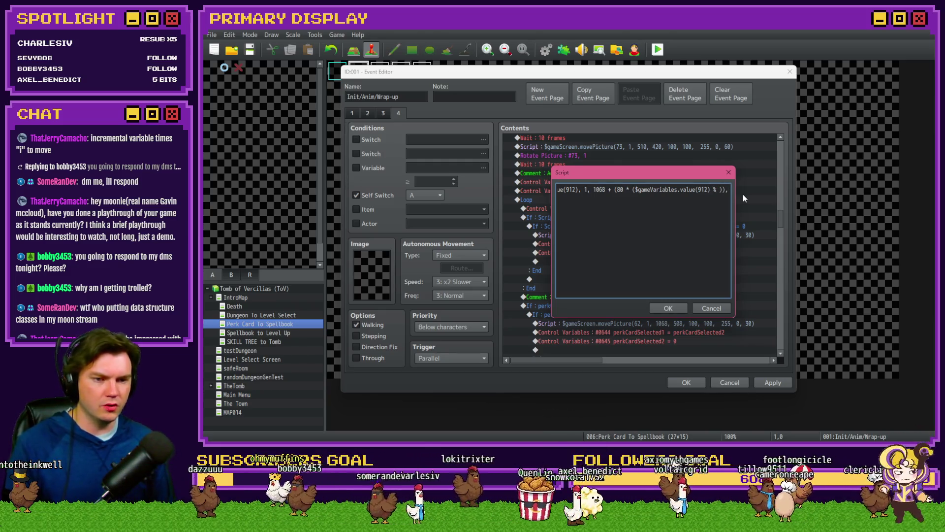
pyautogui.write('3')
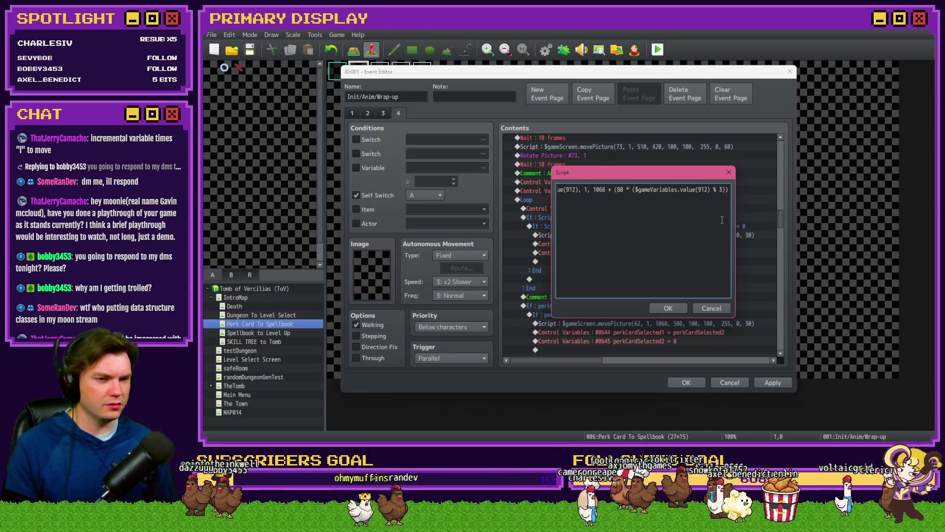
pyautogui.press('BackSpace')
pyautogui.write('2')
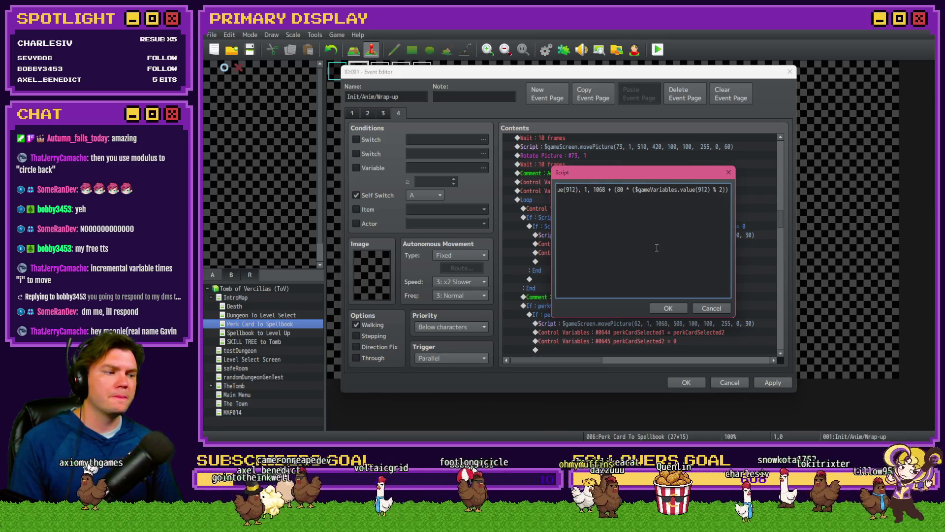
pyautogui.click(668, 308)
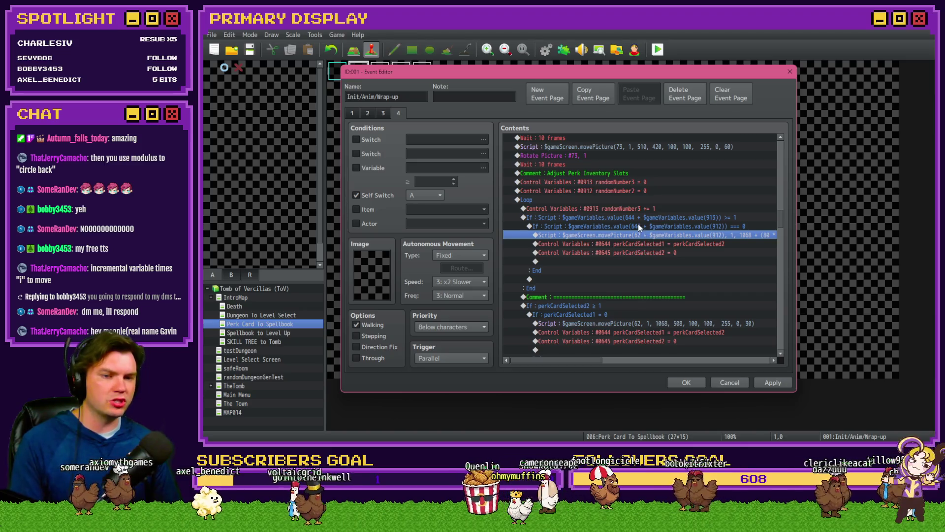
# Step: Review the 0912 reset, 0913 increment and inner If lines, then select the movePicture script line
pyautogui.click(623, 191)
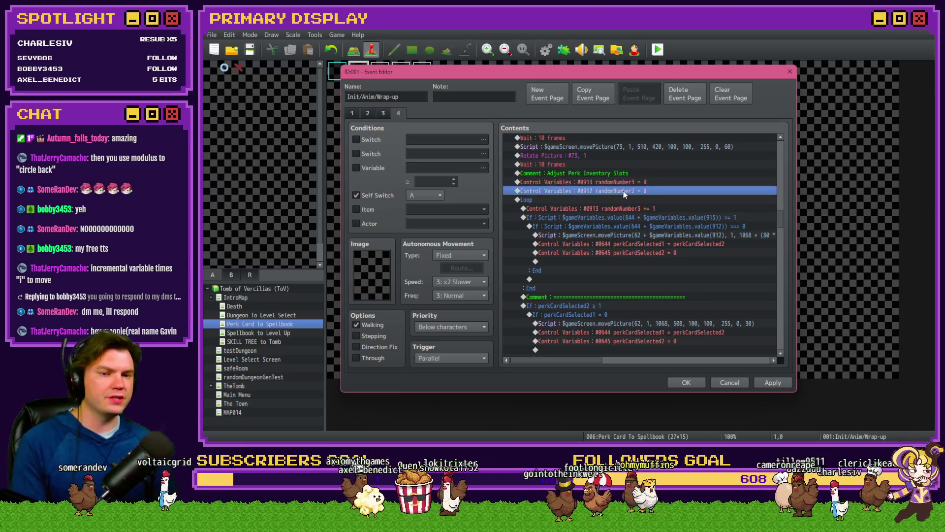
pyautogui.click(643, 209)
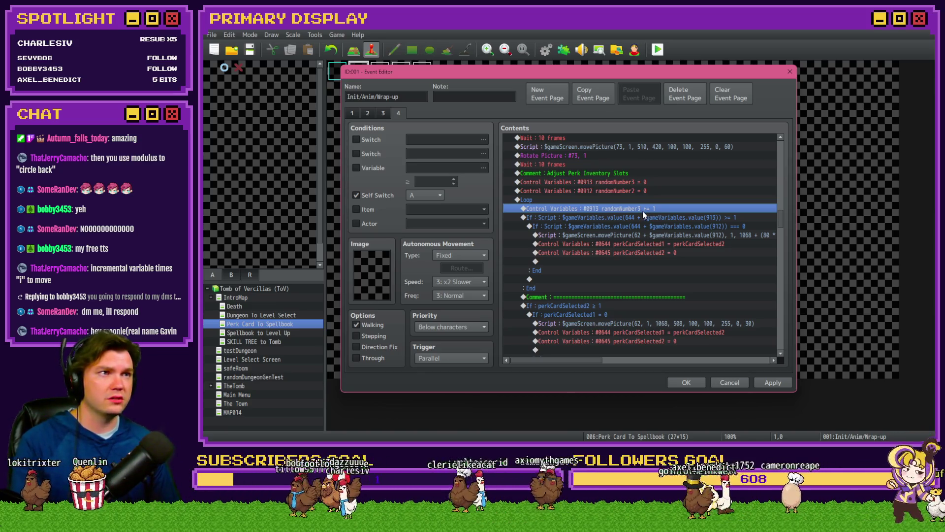
pyautogui.click(643, 192)
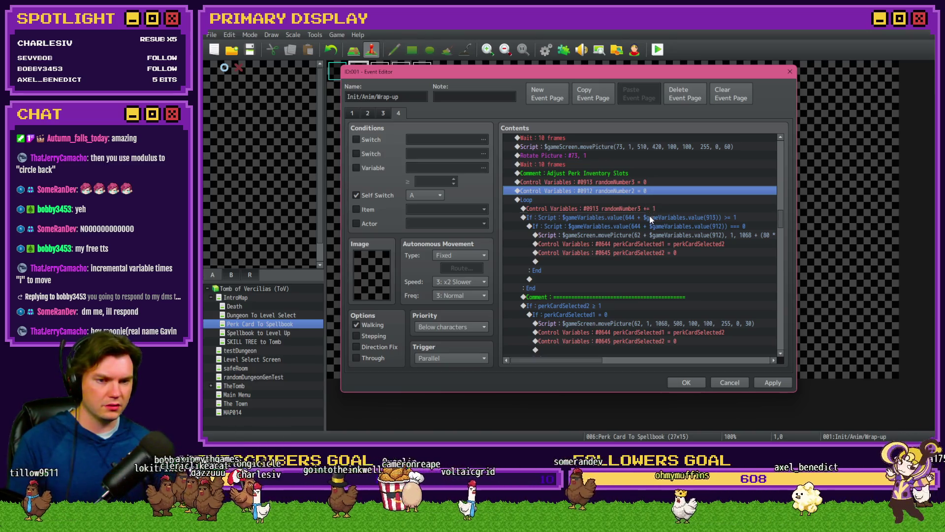
pyautogui.click(651, 227)
pyautogui.click(651, 237)
# Step: Reopen the movePicture script and select the 80 * ($gameVariables.value(912) % 2) term for reuse
pyautogui.doubleClick(652, 237)
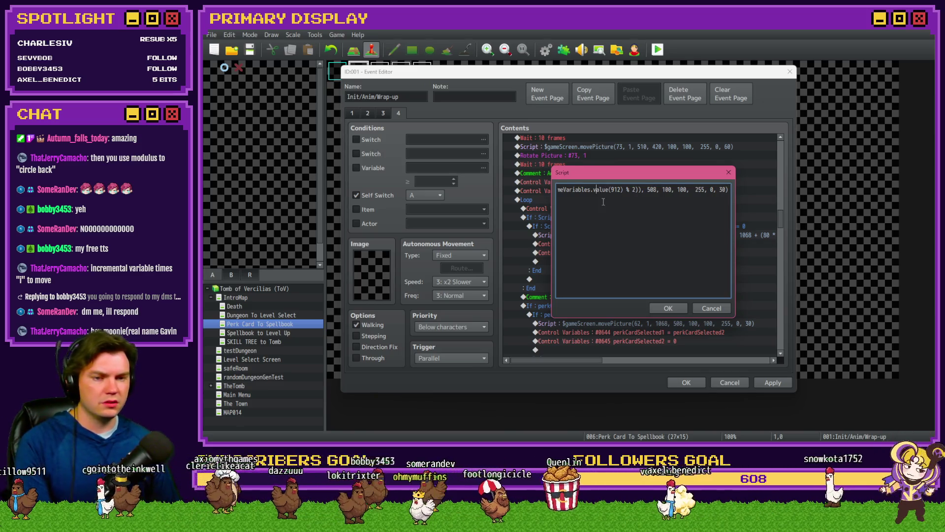
pyautogui.press('Left')
pyautogui.press('Left')
pyautogui.press('Left')
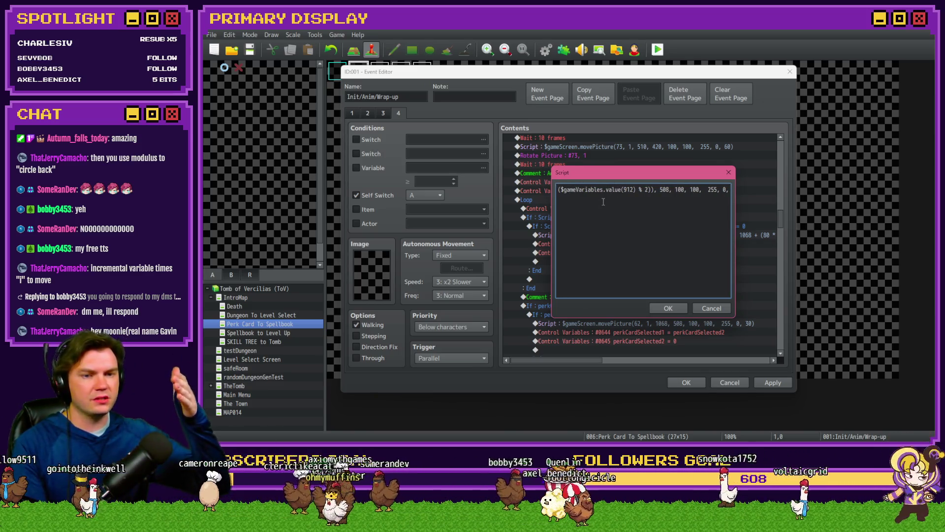
pyautogui.press('Left')
pyautogui.press('Left')
pyautogui.press('Left')
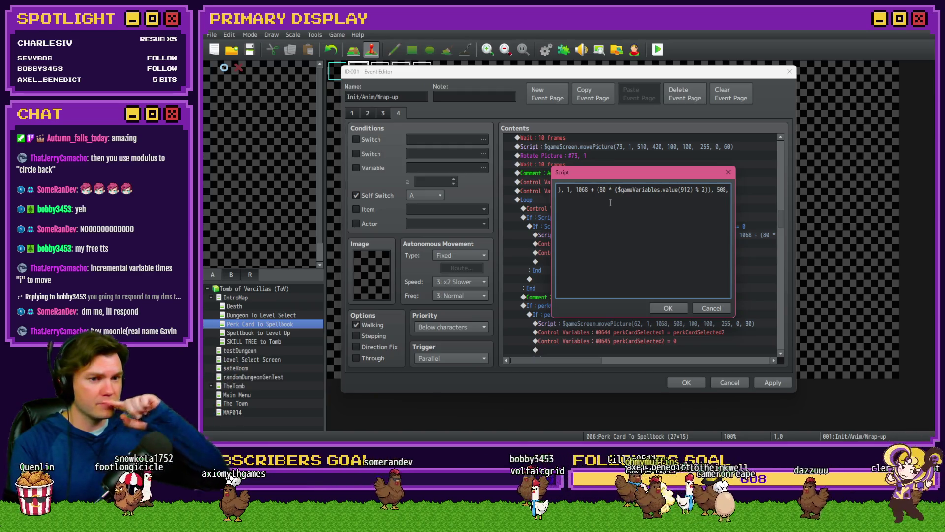
pyautogui.doubleClick(703, 189)
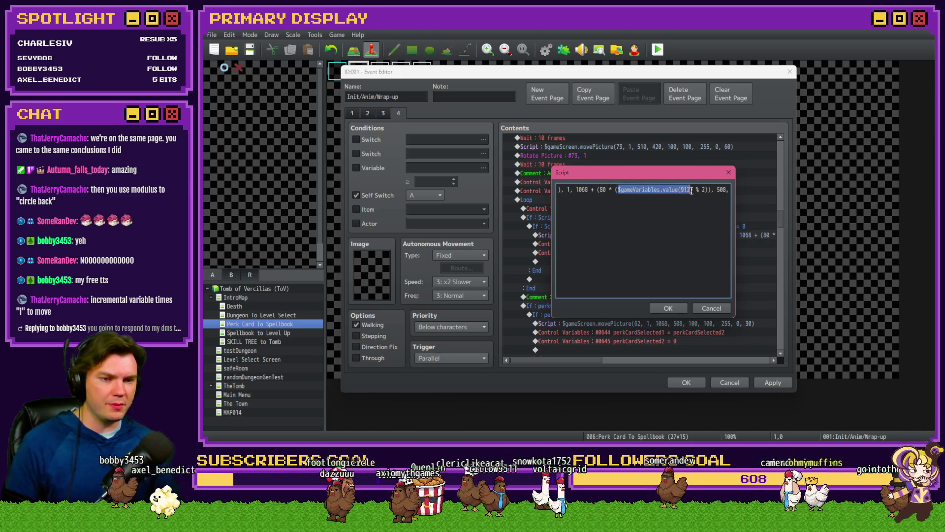
pyautogui.moveTo(679, 190); pyautogui.dragTo(694, 192)
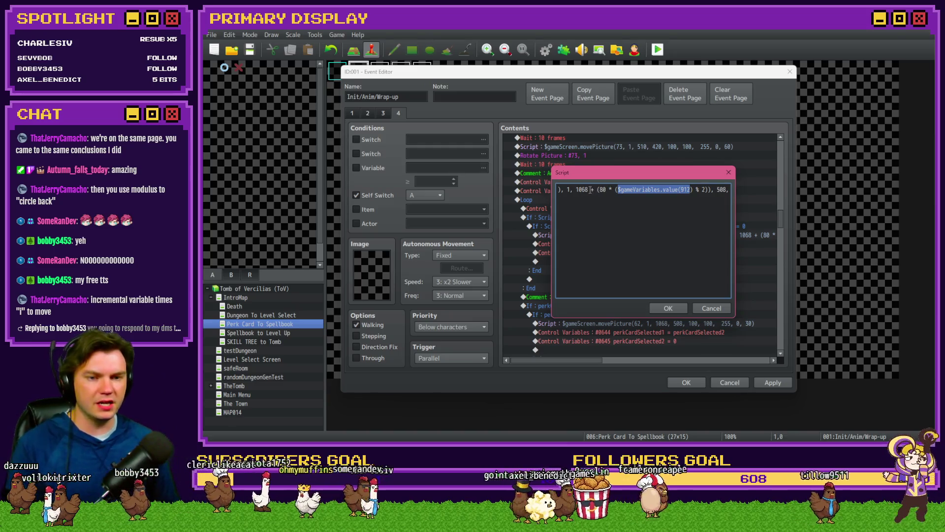
pyautogui.moveTo(591, 190)
pyautogui.mouseDown()
pyautogui.moveTo(728, 190)
pyautogui.moveTo(643, 190)
pyautogui.mouseUp()
# Step: Paste the offset term after 508 and change it to divide by 3: 508 + (80 * (value(912) / 3))
pyautogui.click(657, 191)
pyautogui.hotkey('ctrl', 'v')
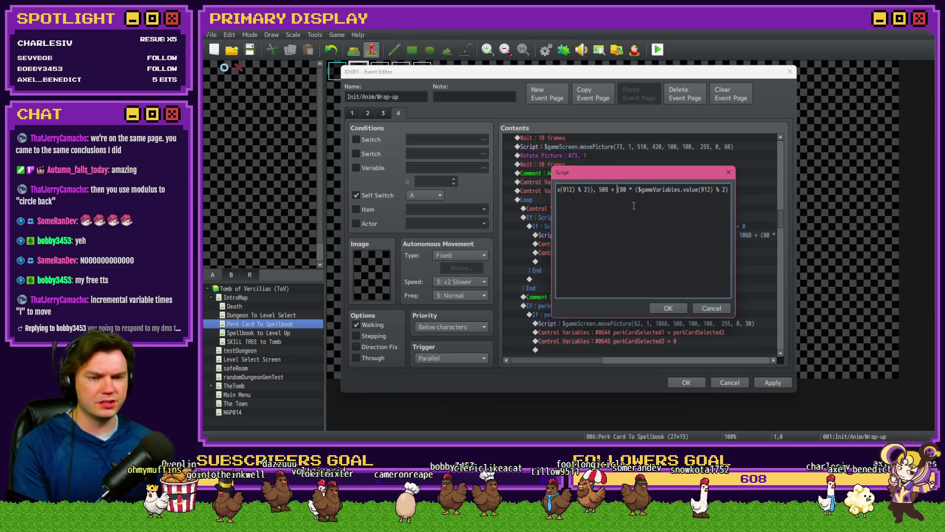
pyautogui.press('Right')
pyautogui.press('Right')
pyautogui.press('Right')
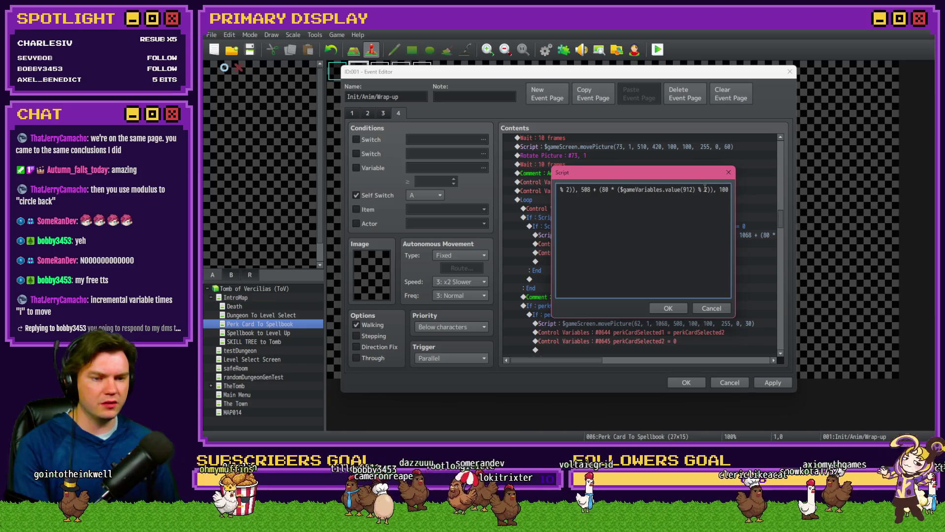
pyautogui.press('BackSpace')
pyautogui.write('/')
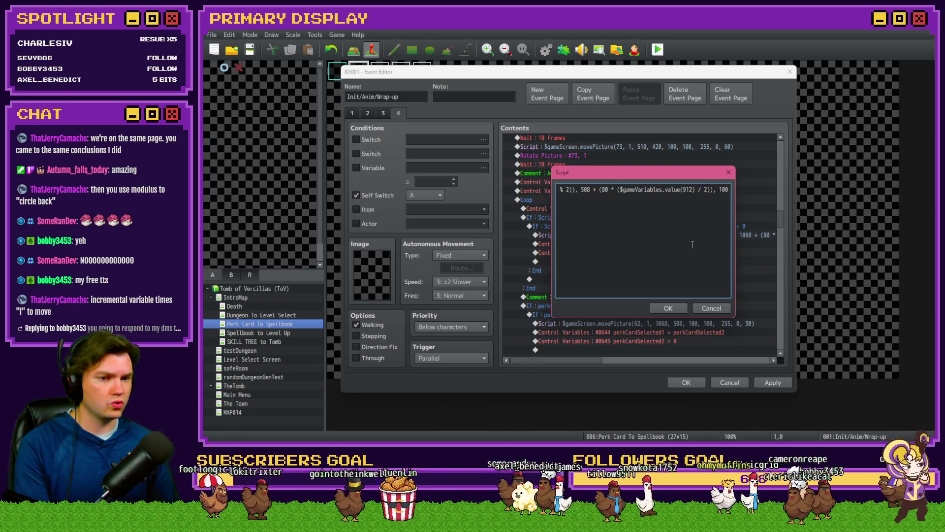
pyautogui.press('BackSpace')
pyautogui.write('3')
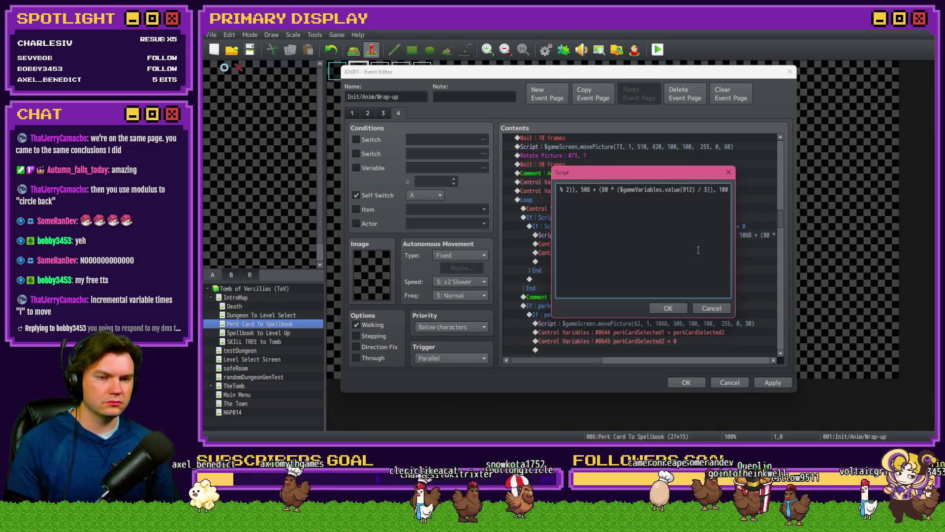
pyautogui.hotkey('alt', 'Tab')
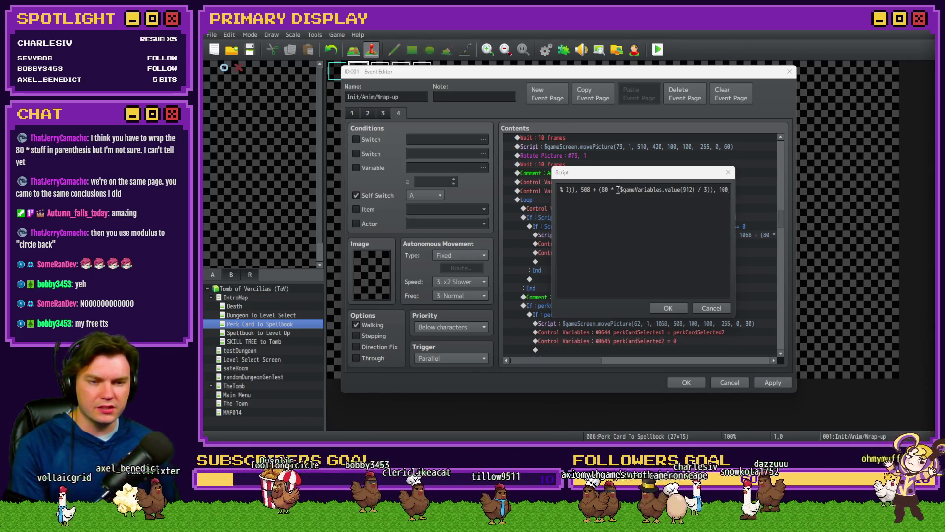
pyautogui.moveTo(619, 189); pyautogui.dragTo(711, 190)
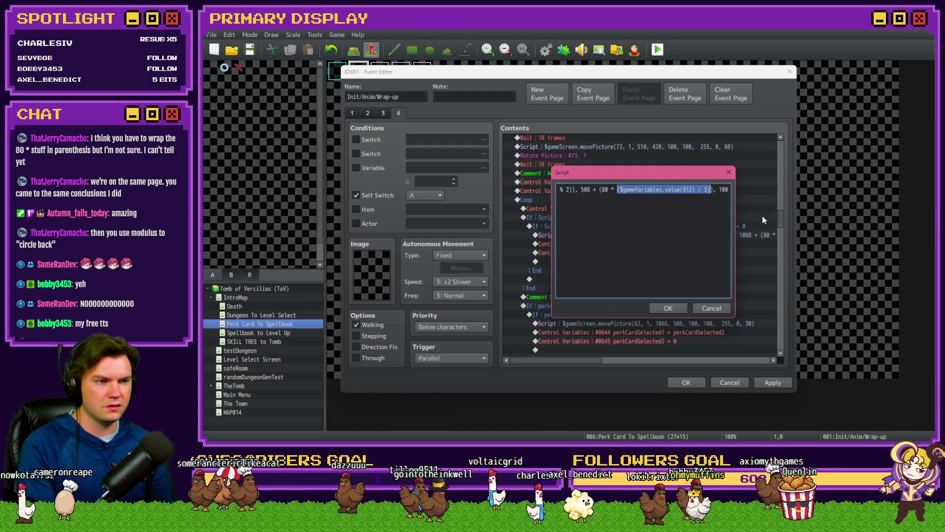
pyautogui.click(711, 191)
pyautogui.write('(')
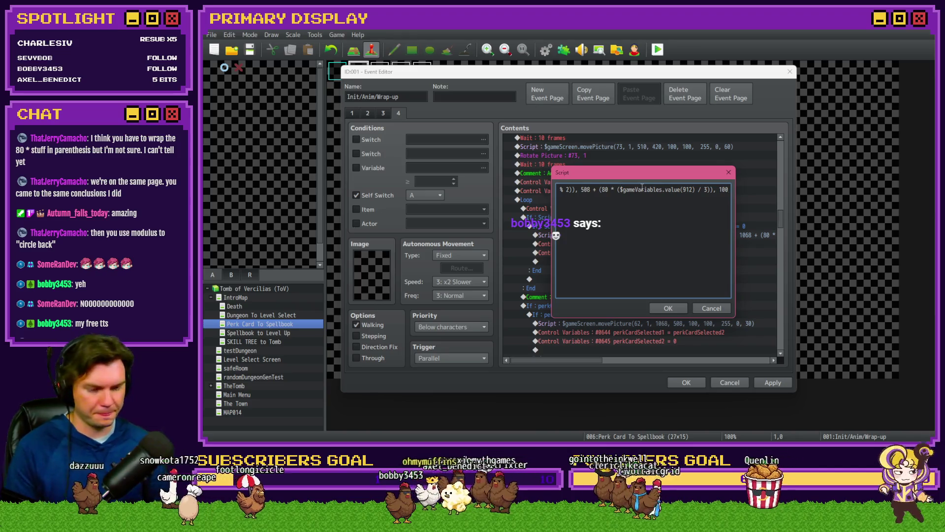
pyautogui.write('3 /')
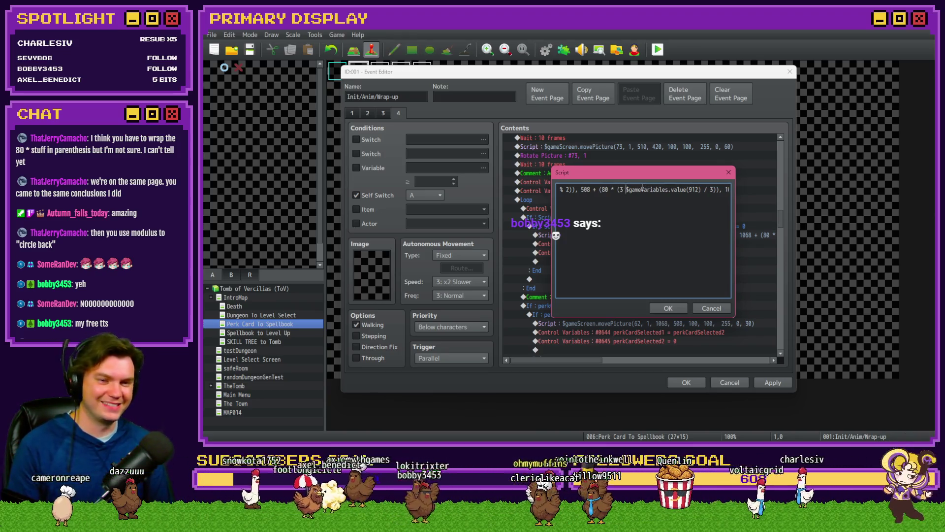
pyautogui.click(721, 190)
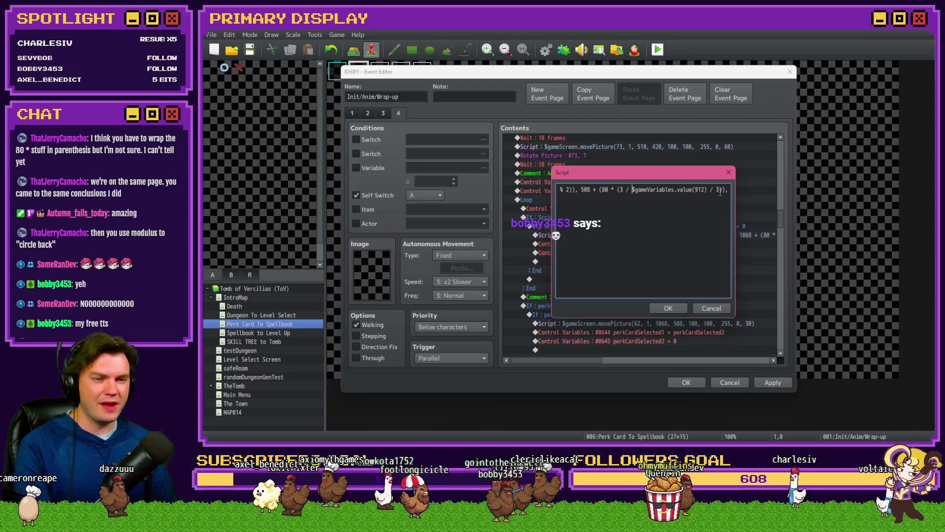
pyautogui.press('BackSpace')
pyautogui.press('BackSpace')
pyautogui.press('BackSpace')
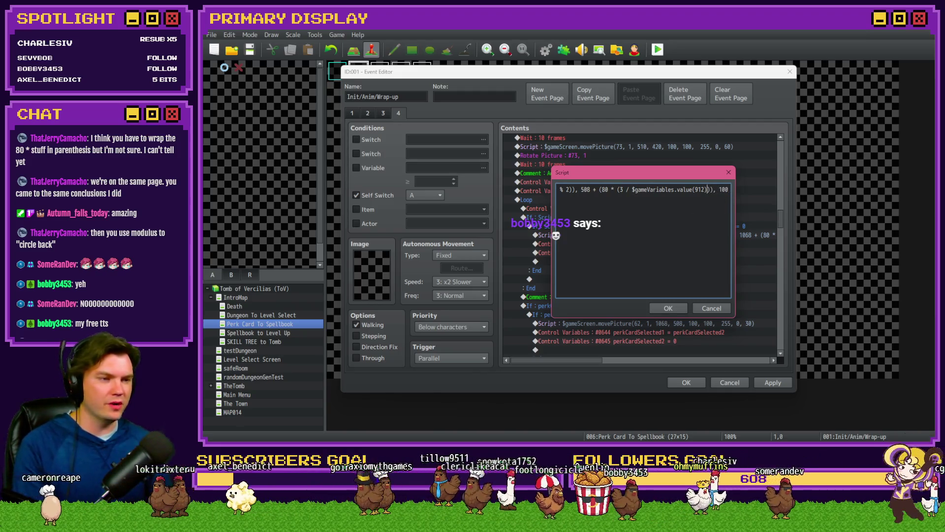
pyautogui.hotkey('alt', 'Tab')
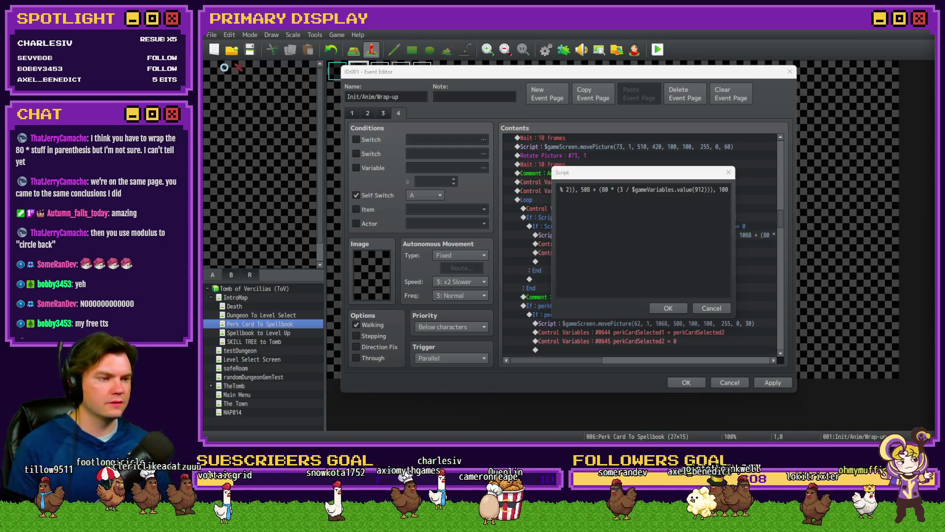
pyautogui.moveTo(622, 190); pyautogui.dragTo(633, 190)
pyautogui.press('BackSpace')
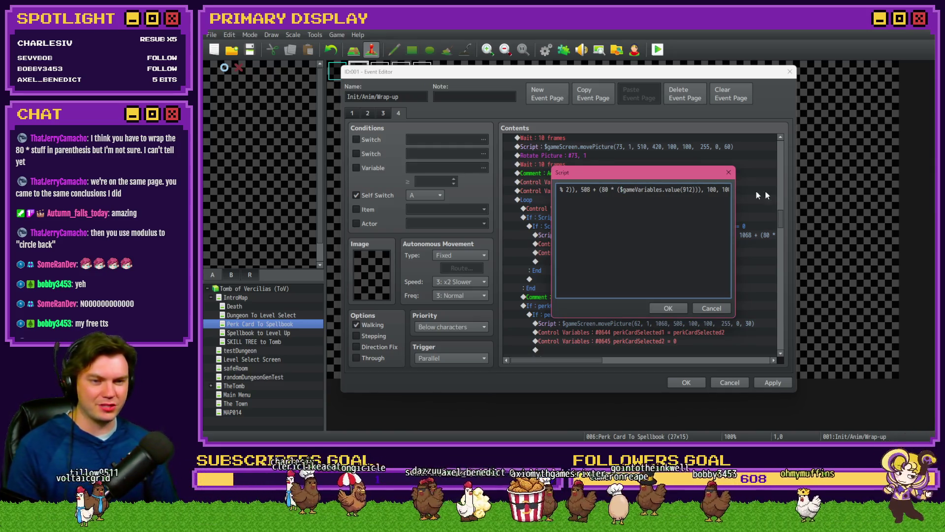
pyautogui.write('3)')
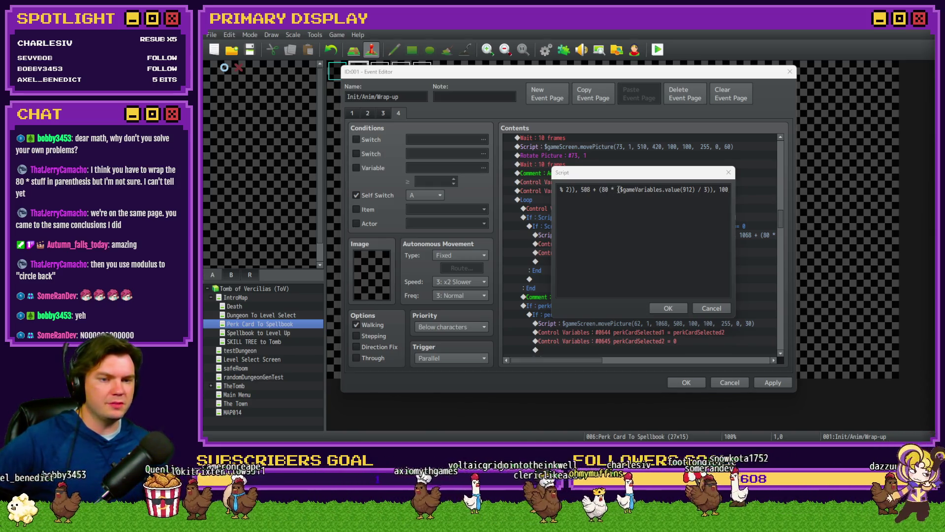
pyautogui.moveTo(618, 189); pyautogui.dragTo(711, 189)
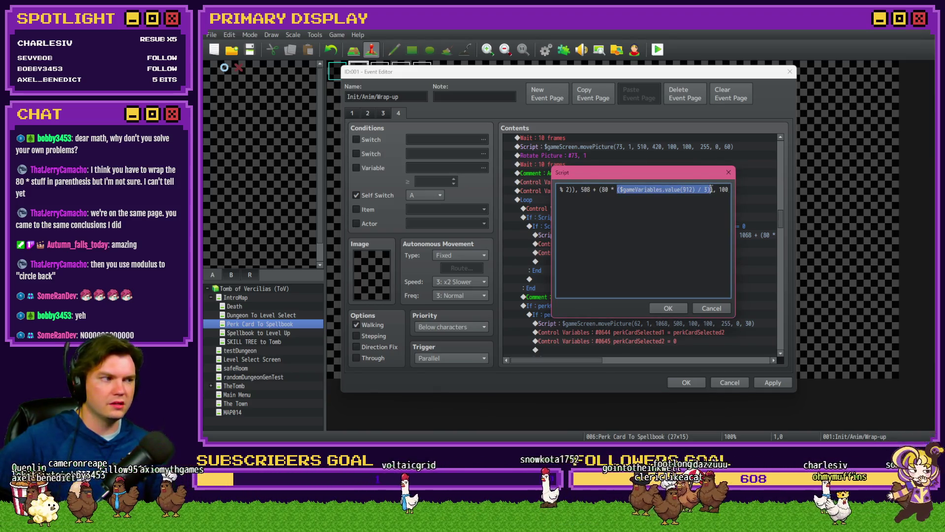
pyautogui.click(699, 191)
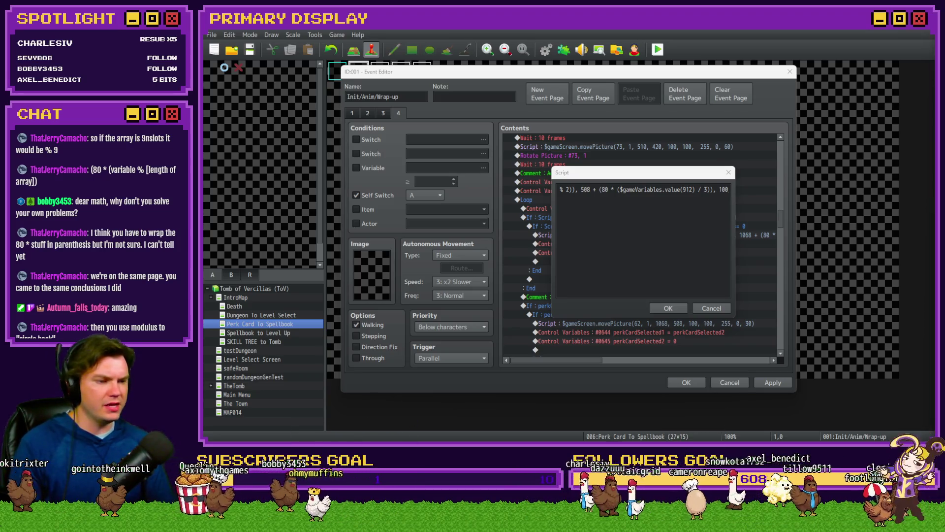
pyautogui.click(689, 169)
# Step: Change the y offset to 508 + (80 * ($gameVariables.value(912) % 9)), replacing / 3 with % 9
pyautogui.click(699, 190)
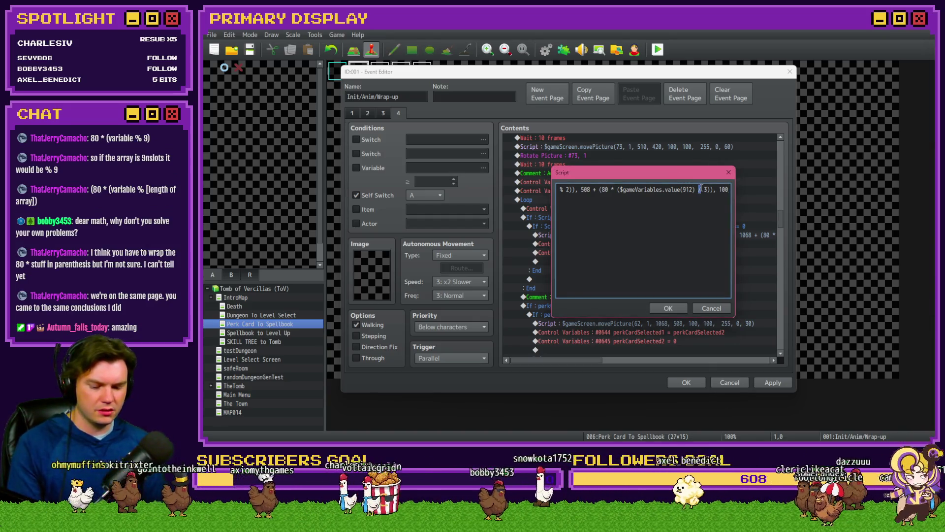
pyautogui.write('%')
pyautogui.doubleClick(706, 190)
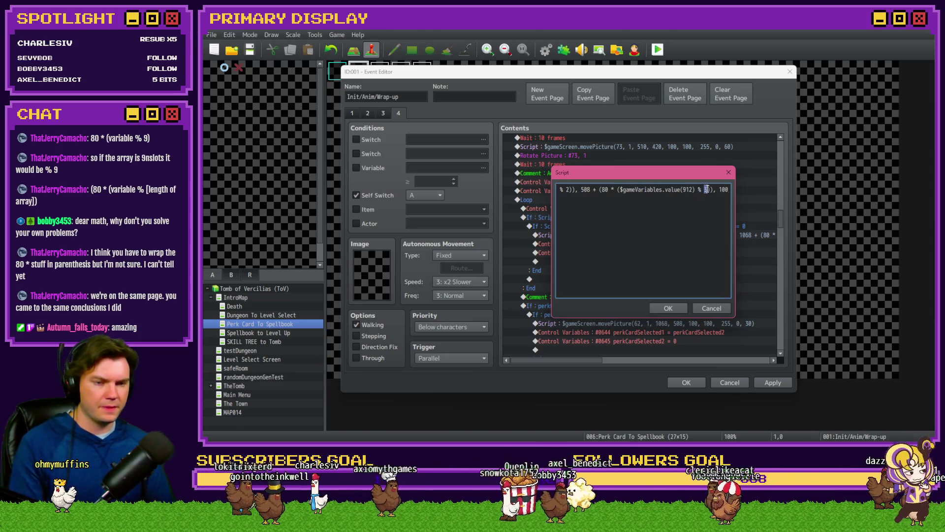
pyautogui.write('9')
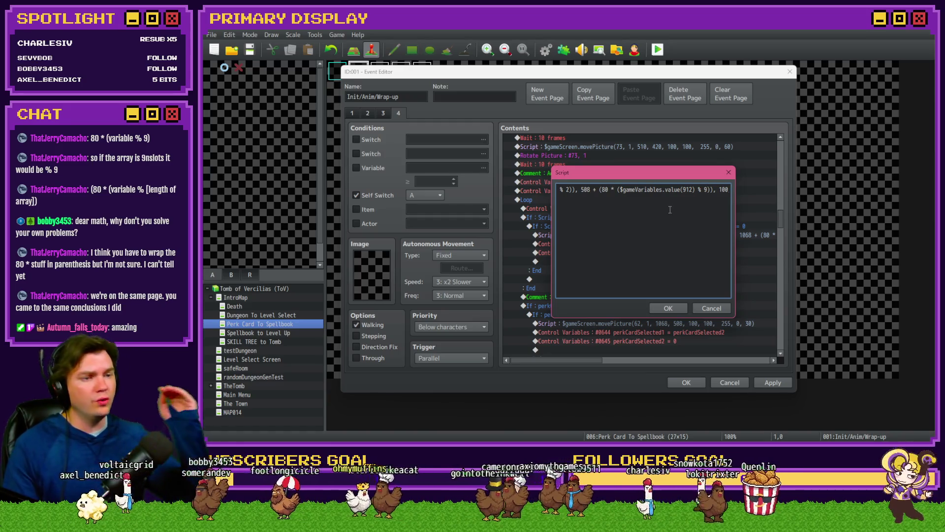
pyautogui.moveTo(619, 190); pyautogui.dragTo(695, 189)
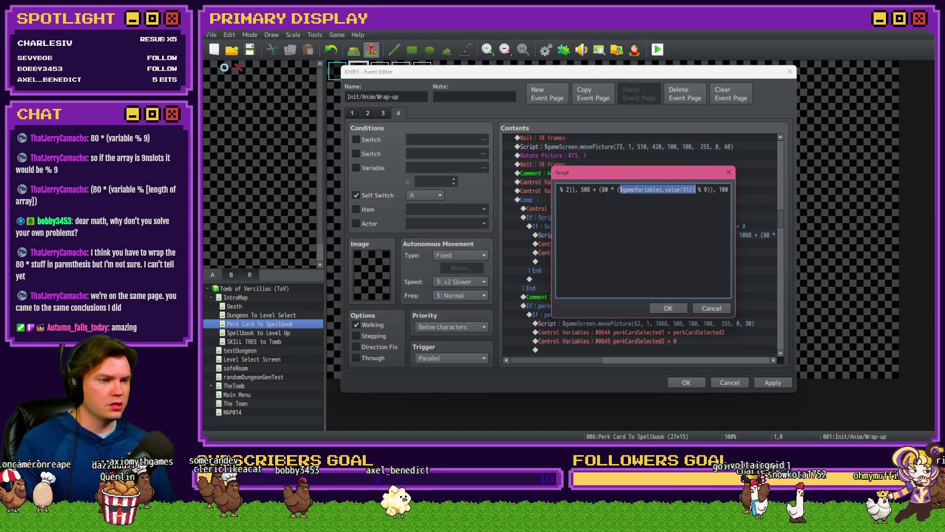
pyautogui.hotkey('alt', 'Tab')
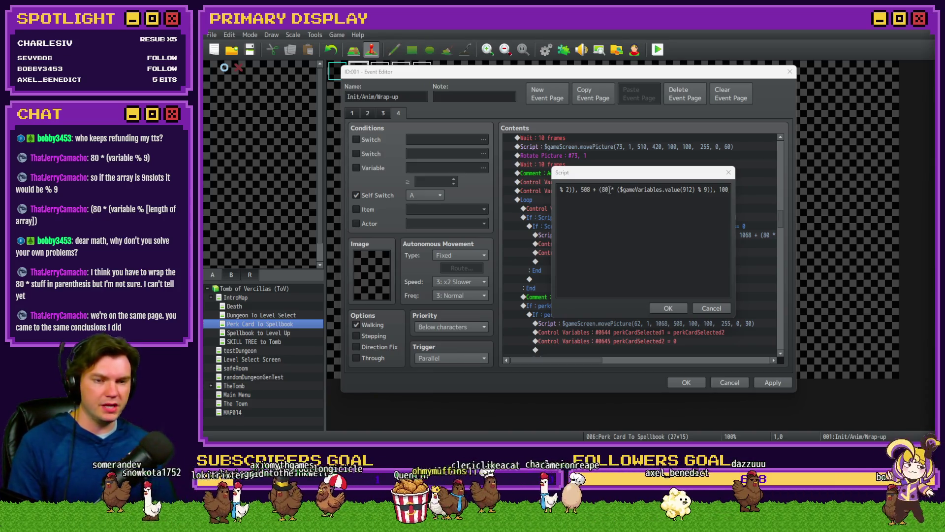
# Step: Wrap $gameVariables.value(912) in (… % 3) so the y term reads ((value(912) % 3) % 9), and save the script
pyautogui.click(620, 189)
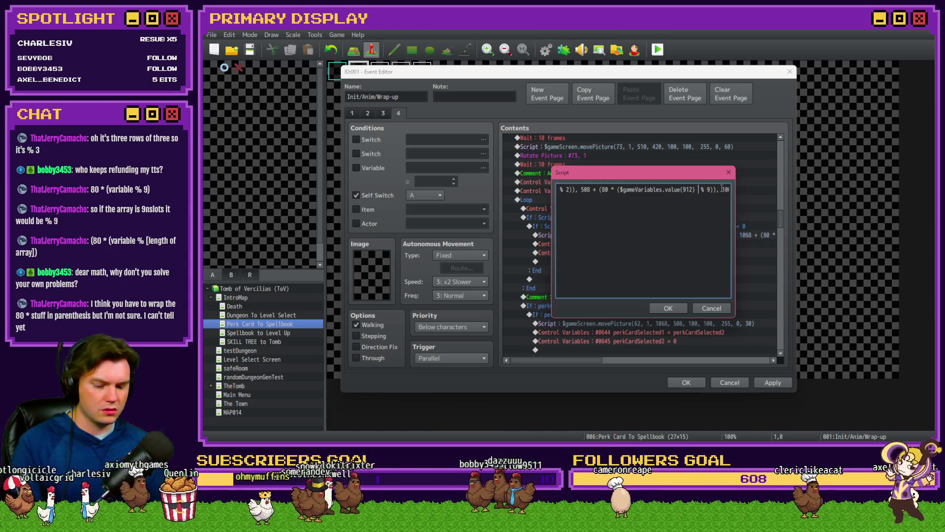
pyautogui.write('%')
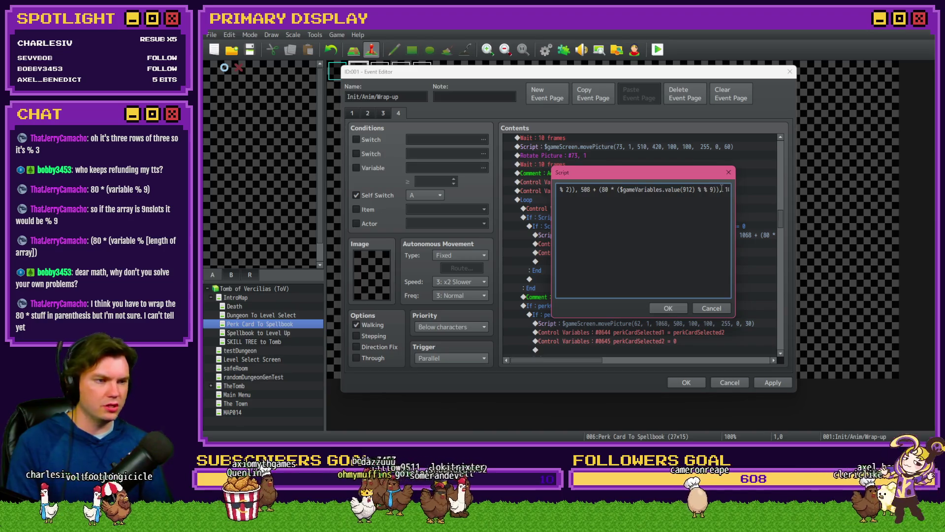
pyautogui.write(' 3 ')
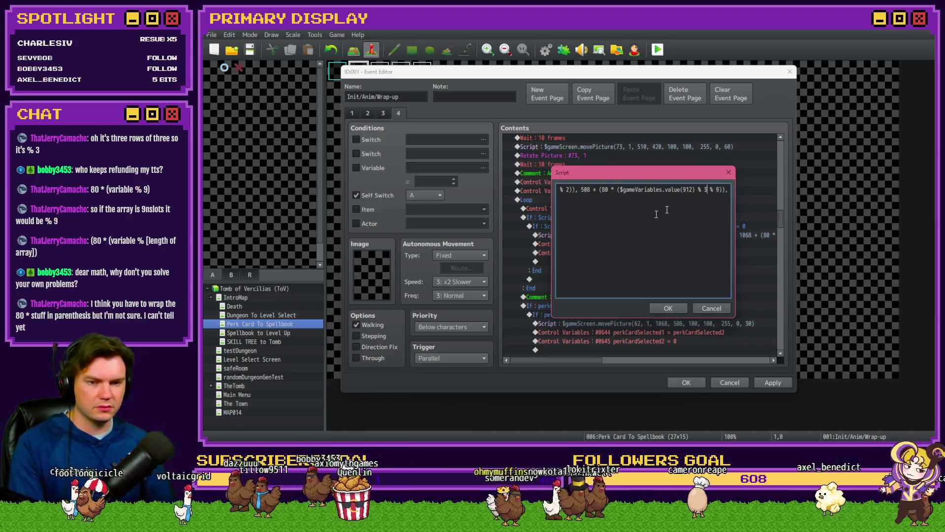
pyautogui.write('(')
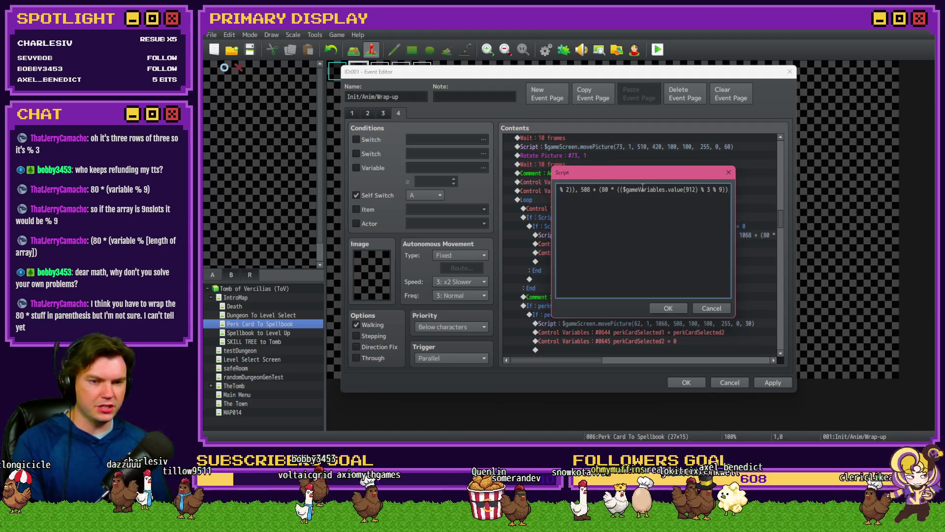
pyautogui.write(')')
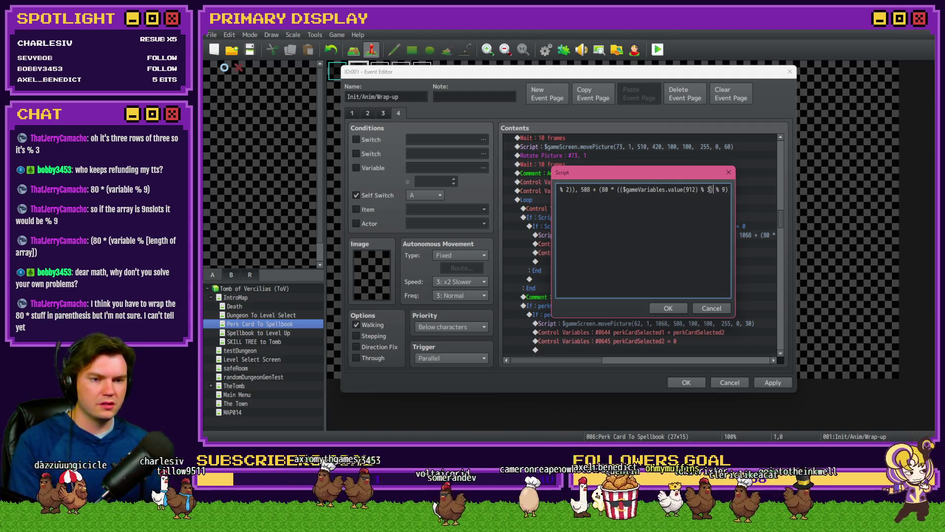
pyautogui.moveTo(624, 189); pyautogui.dragTo(698, 190)
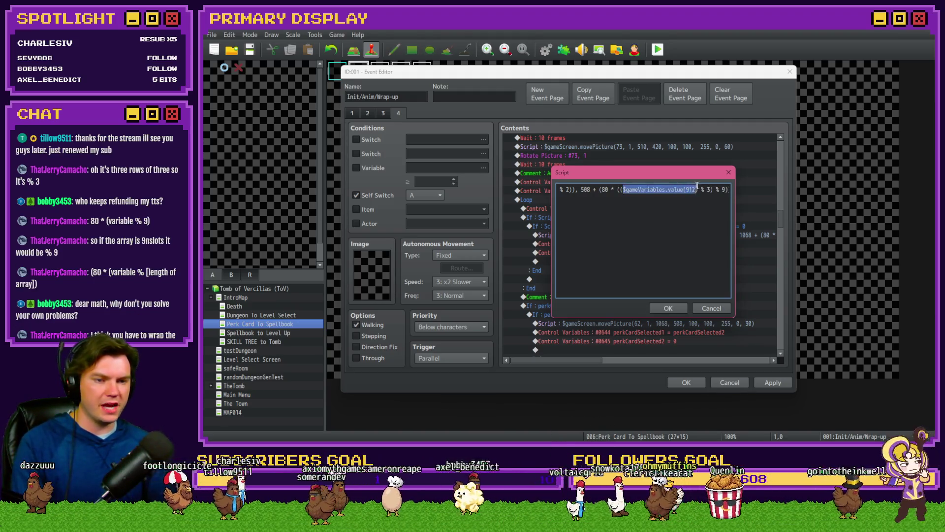
pyautogui.moveTo(624, 190); pyautogui.dragTo(710, 190)
pyautogui.moveTo(620, 190); pyautogui.dragTo(727, 190)
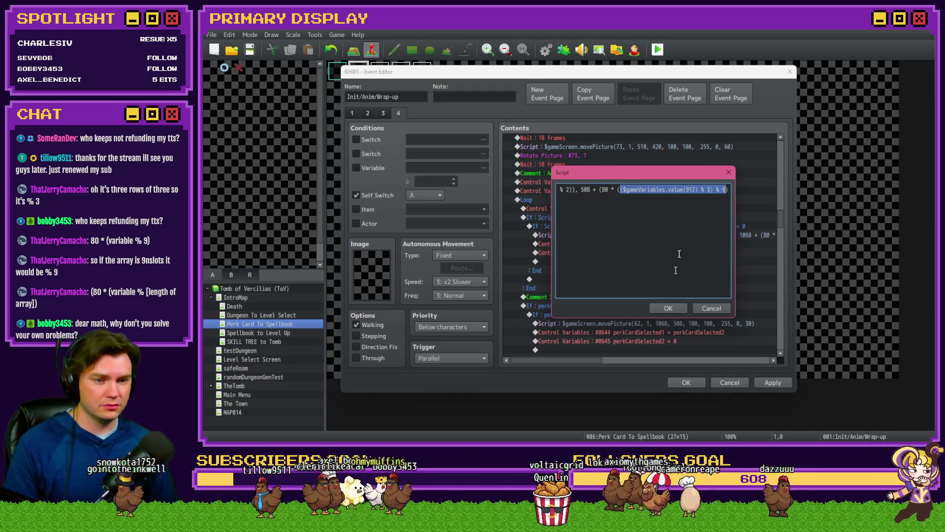
pyautogui.moveTo(717, 190); pyautogui.dragTo(738, 190)
pyautogui.click(678, 310)
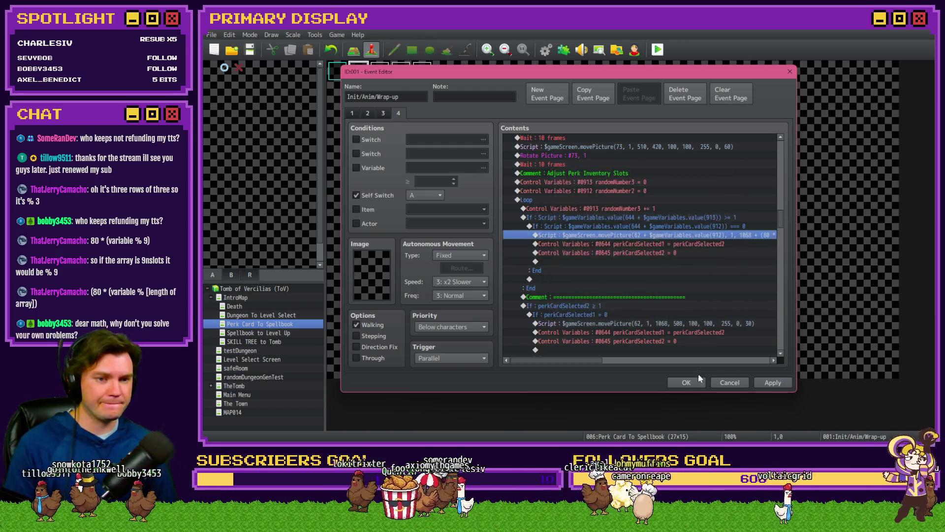
# Step: Close and reopen the event to check its fourth page, then switch to Photoshop's perkcard101.png
pyautogui.click(696, 382)
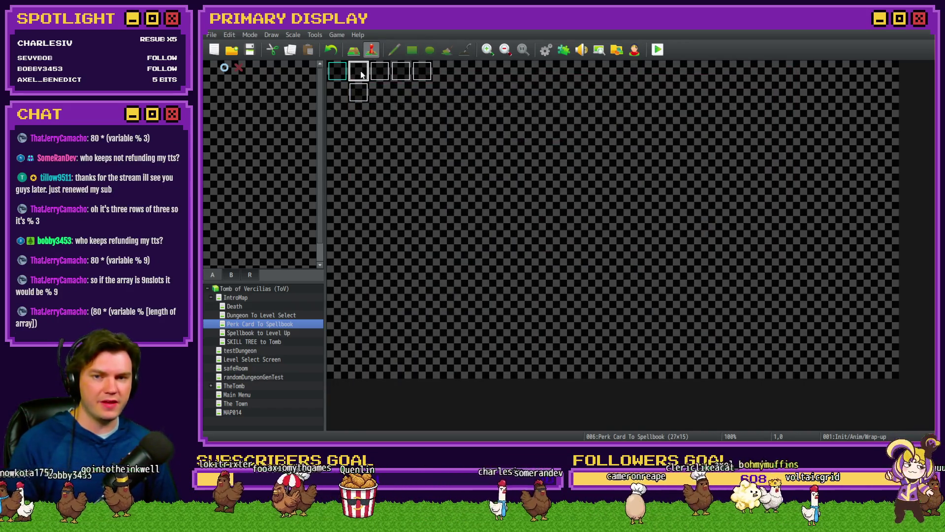
pyautogui.doubleClick(360, 73)
pyautogui.click(398, 113)
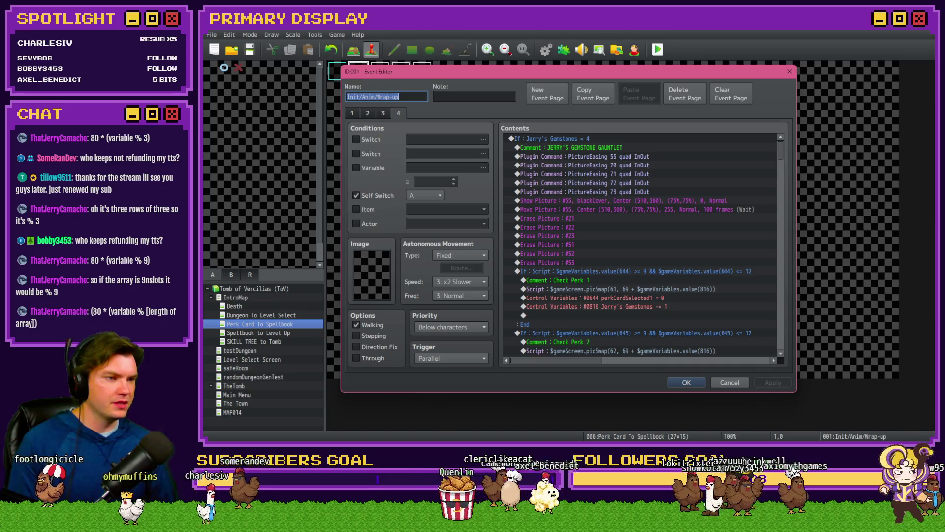
pyautogui.hotkey('alt', 'Tab')
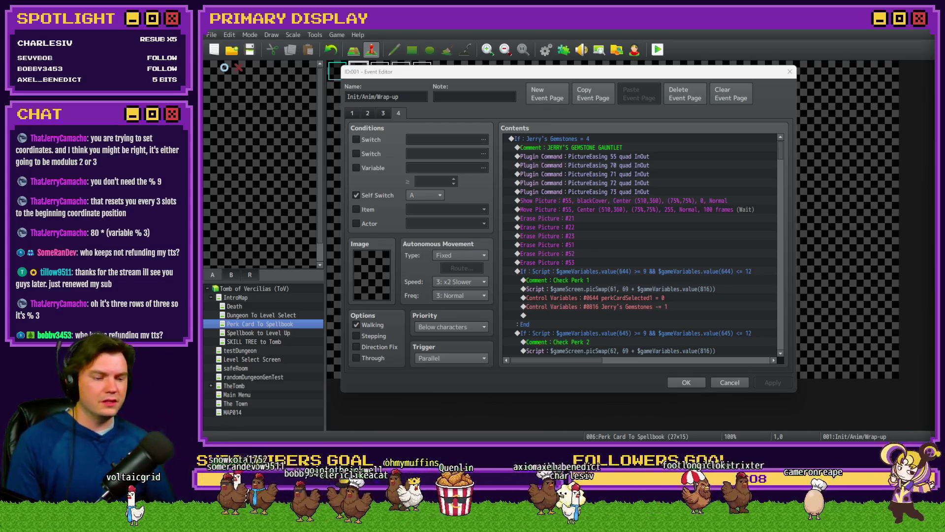
pyautogui.hotkey('alt', 'Tab')
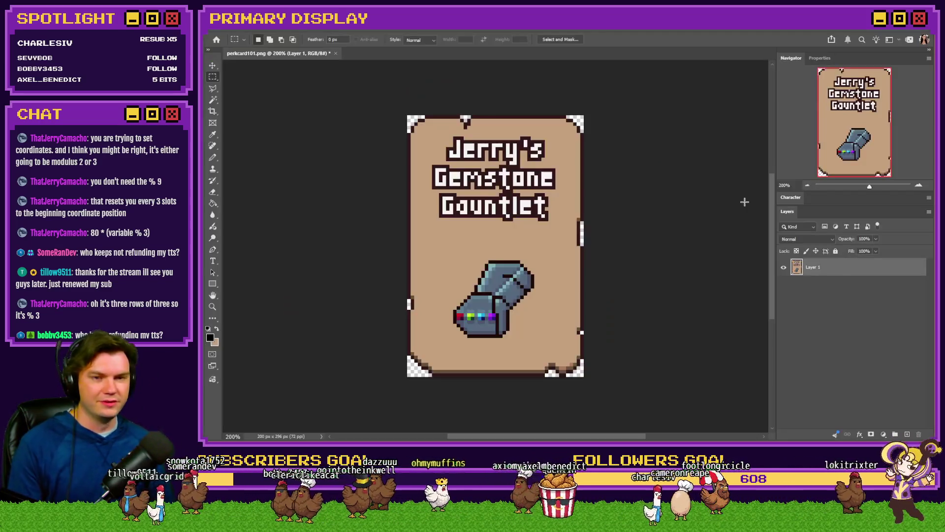
# Step: Create a new 1716x975 blank document and switch to the Pencil tool
pyautogui.hotkey('ctrl', 'n')
pyautogui.click(779, 398)
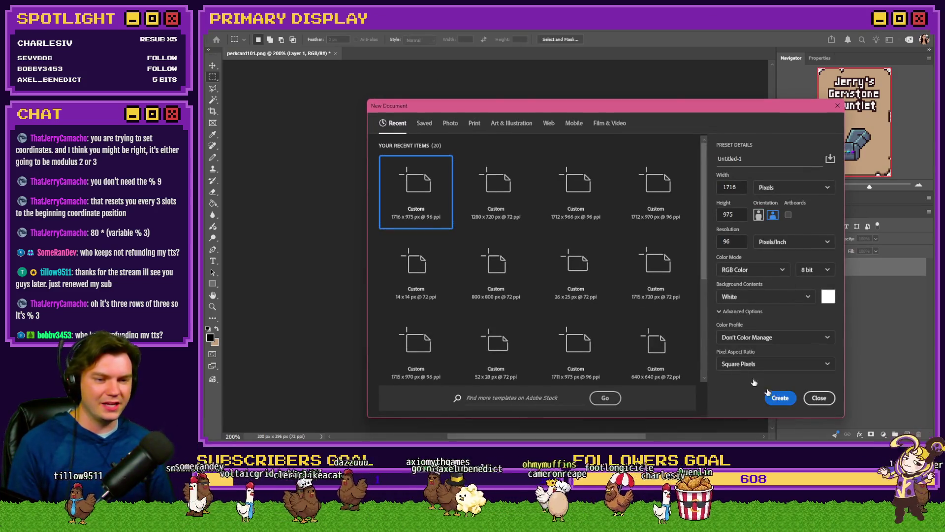
pyautogui.click(213, 158)
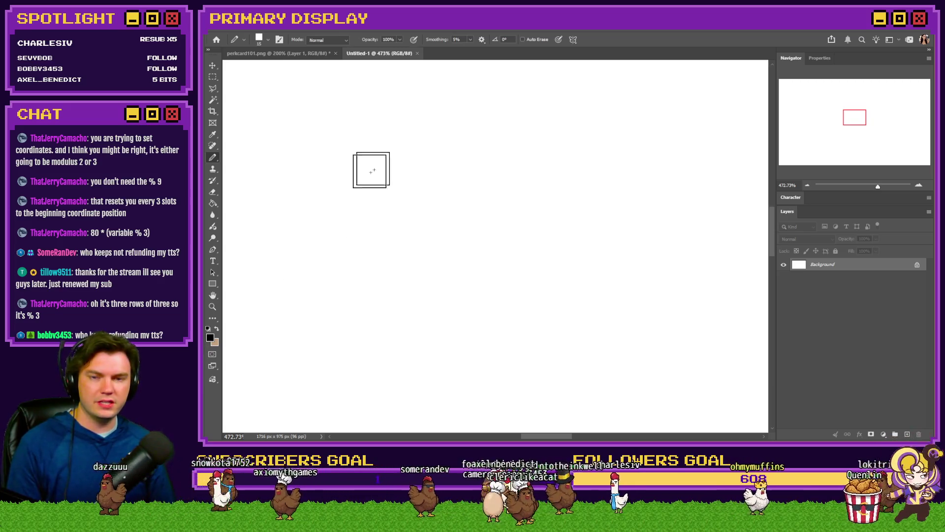
pyautogui.scroll(-2, 389, 168)
# Step: Draw large digits 1, 2 and 3 across the top row of the canvas
pyautogui.moveTo(361, 168)
pyautogui.mouseDown()
pyautogui.moveTo(384, 226)
pyautogui.moveTo(325, 227)
pyautogui.mouseUp()
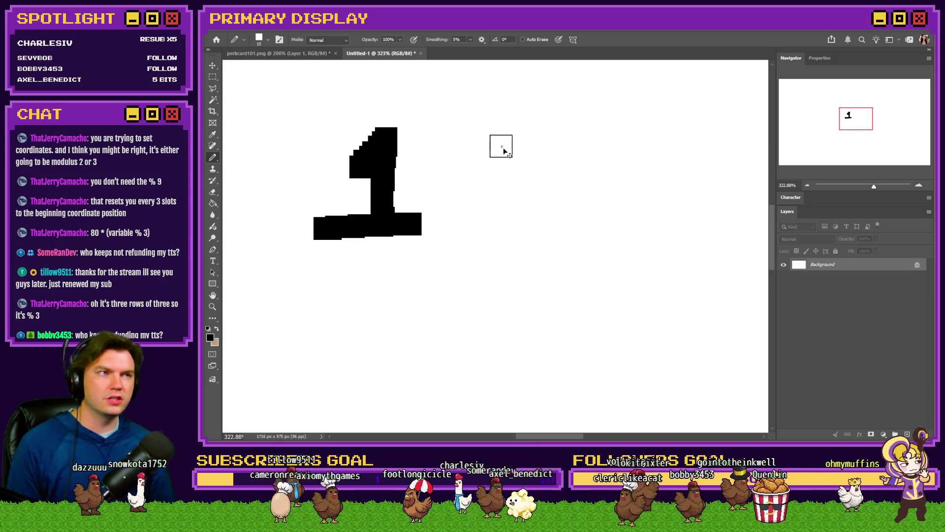
pyautogui.hotkey('ctrl', 'z')
pyautogui.hotkey('ctrl', 'z')
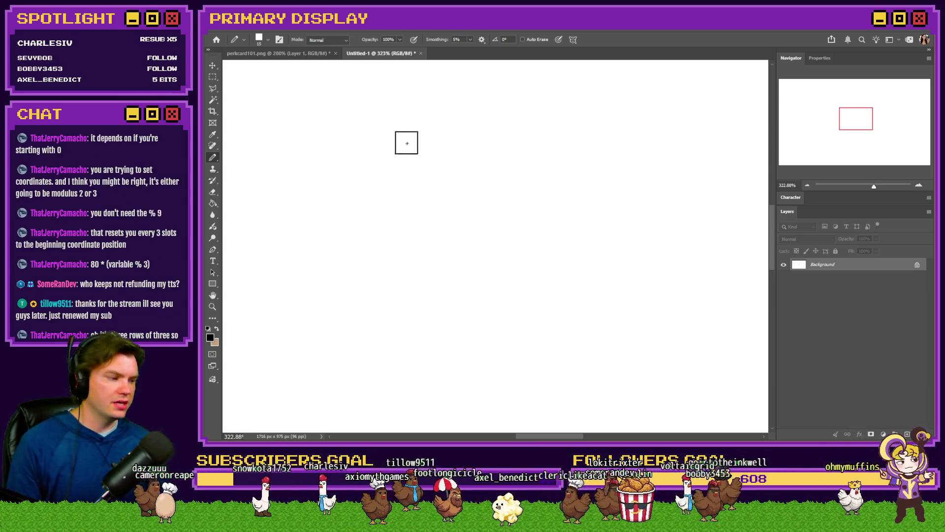
pyautogui.moveTo(350, 138)
pyautogui.mouseDown()
pyautogui.moveTo(383, 217)
pyautogui.moveTo(334, 219)
pyautogui.mouseUp()
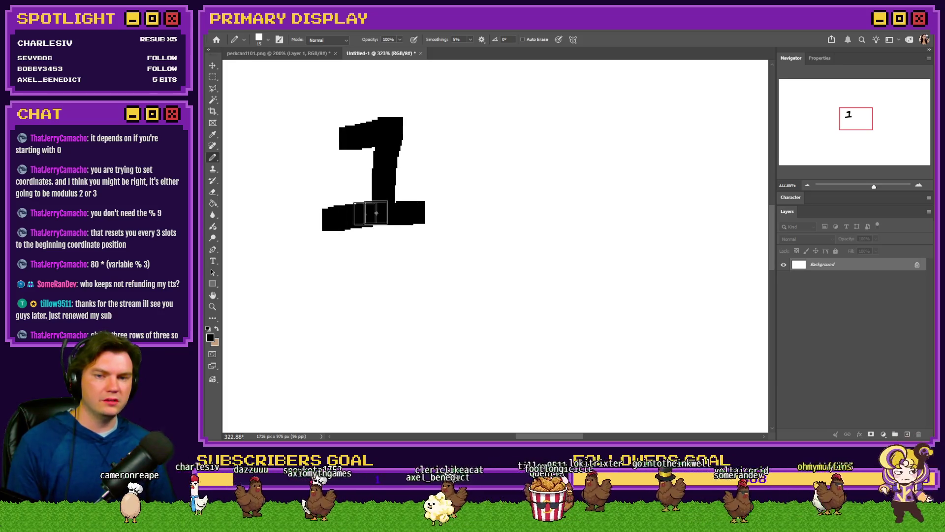
pyautogui.moveTo(507, 131)
pyautogui.mouseDown()
pyautogui.moveTo(521, 244)
pyautogui.moveTo(583, 222)
pyautogui.mouseUp()
pyautogui.moveTo(646, 127)
pyautogui.mouseDown()
pyautogui.moveTo(654, 131)
pyautogui.moveTo(648, 210)
pyautogui.mouseUp()
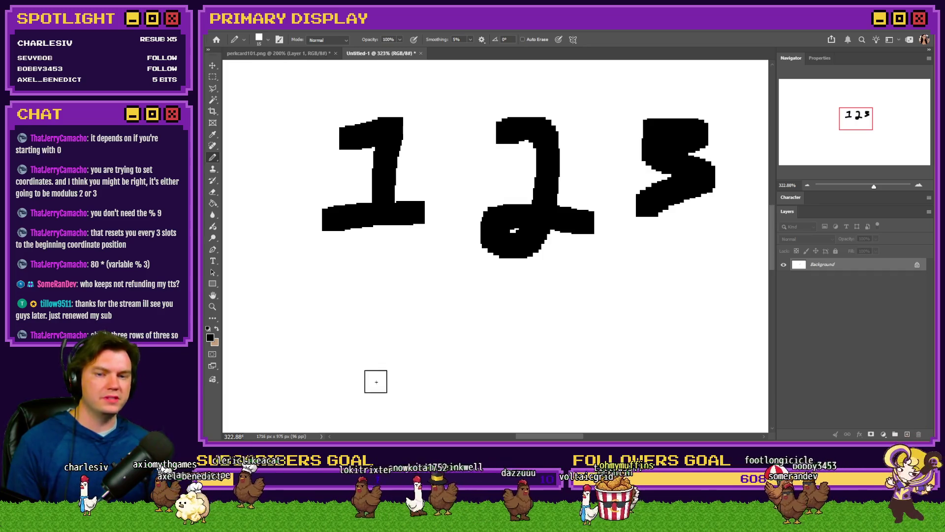
# Step: Draw digits 4, 5, 6 in the middle row and 7, 8, 9 in the bottom row
pyautogui.moveTo(316, 323); pyautogui.dragTo(363, 367)
pyautogui.moveTo(360, 330); pyautogui.dragTo(360, 393)
pyautogui.moveTo(545, 315)
pyautogui.mouseDown()
pyautogui.moveTo(502, 371)
pyautogui.moveTo(499, 404)
pyautogui.mouseUp()
pyautogui.moveTo(654, 313)
pyautogui.mouseDown()
pyautogui.moveTo(709, 384)
pyautogui.moveTo(664, 362)
pyautogui.mouseUp()
pyautogui.scroll(-3, 640, 337)
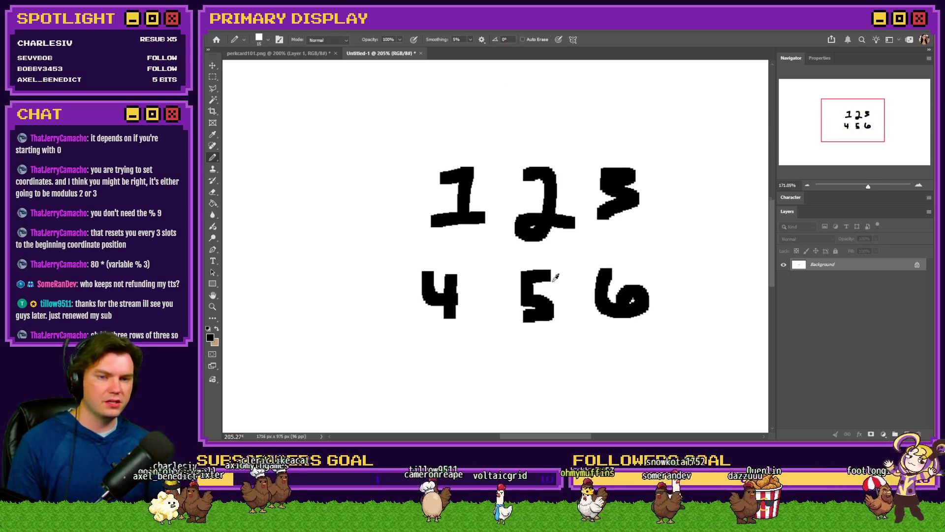
pyautogui.moveTo(417, 298); pyautogui.dragTo(439, 342)
pyautogui.moveTo(530, 295)
pyautogui.mouseDown()
pyautogui.moveTo(517, 302)
pyautogui.moveTo(534, 308)
pyautogui.moveTo(536, 344)
pyautogui.moveTo(547, 321)
pyautogui.mouseUp()
pyautogui.moveTo(636, 301)
pyautogui.mouseDown()
pyautogui.moveTo(619, 321)
pyautogui.moveTo(630, 358)
pyautogui.mouseUp()
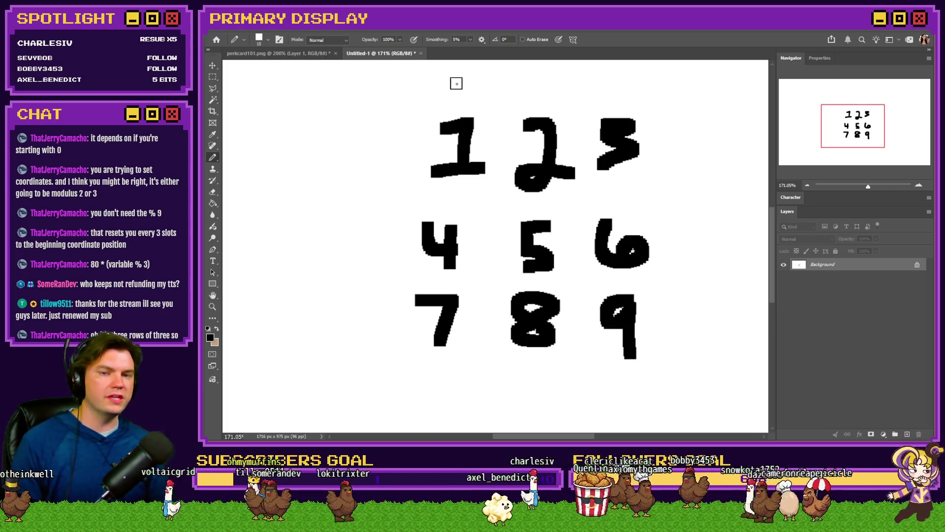
# Step: Sketch arcs marking the row order, then undo them, keeping only the digits
pyautogui.moveTo(453, 106)
pyautogui.mouseDown()
pyautogui.moveTo(456, 95)
pyautogui.moveTo(506, 74)
pyautogui.moveTo(613, 96)
pyautogui.moveTo(619, 106)
pyautogui.mouseUp()
pyautogui.moveTo(442, 201)
pyautogui.mouseDown()
pyautogui.moveTo(590, 193)
pyautogui.moveTo(618, 212)
pyautogui.mouseUp()
pyautogui.moveTo(435, 274)
pyautogui.mouseDown()
pyautogui.moveTo(536, 286)
pyautogui.moveTo(621, 276)
pyautogui.mouseUp()
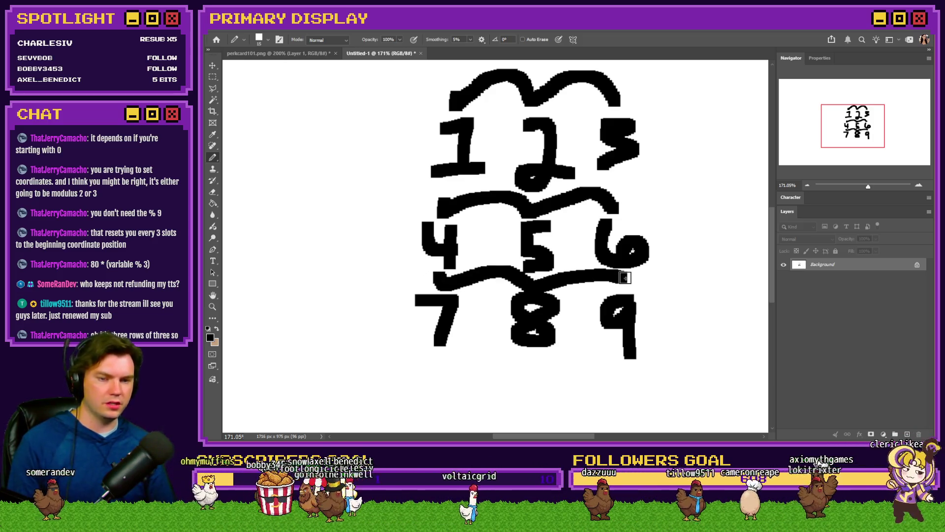
pyautogui.hotkey('ctrl', 'z')
pyautogui.hotkey('ctrl', 'z')
pyautogui.hotkey('ctrl', 'z')
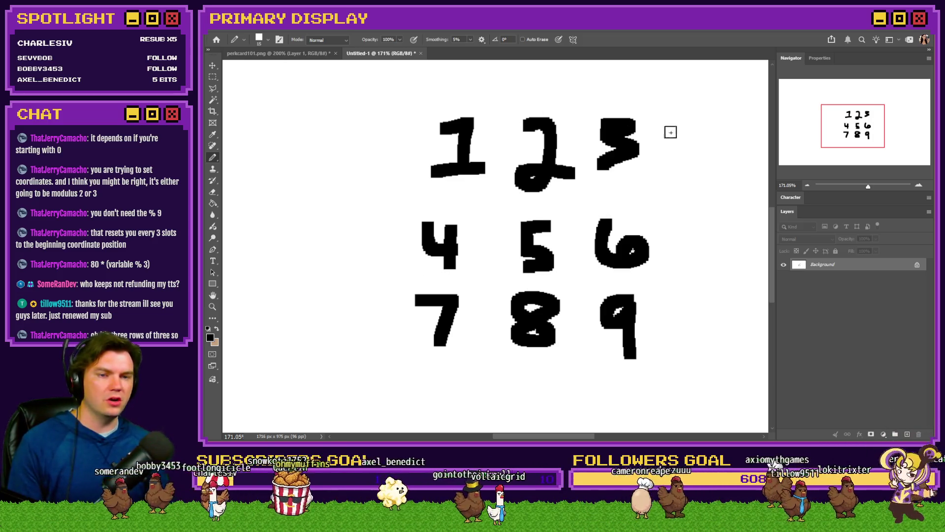
# Step: Loop pencil ellipses around rows 1 2 3, 4 5 6 and 7 8 9, redrawing them after an undo
pyautogui.moveTo(670, 114)
pyautogui.mouseDown()
pyautogui.moveTo(570, 102)
pyautogui.moveTo(574, 186)
pyautogui.moveTo(633, 111)
pyautogui.mouseUp()
pyautogui.moveTo(598, 202)
pyautogui.mouseDown()
pyautogui.moveTo(525, 202)
pyautogui.moveTo(579, 275)
pyautogui.mouseUp()
pyautogui.moveTo(555, 272)
pyautogui.mouseDown()
pyautogui.moveTo(437, 281)
pyautogui.moveTo(720, 317)
pyautogui.moveTo(479, 296)
pyautogui.mouseUp()
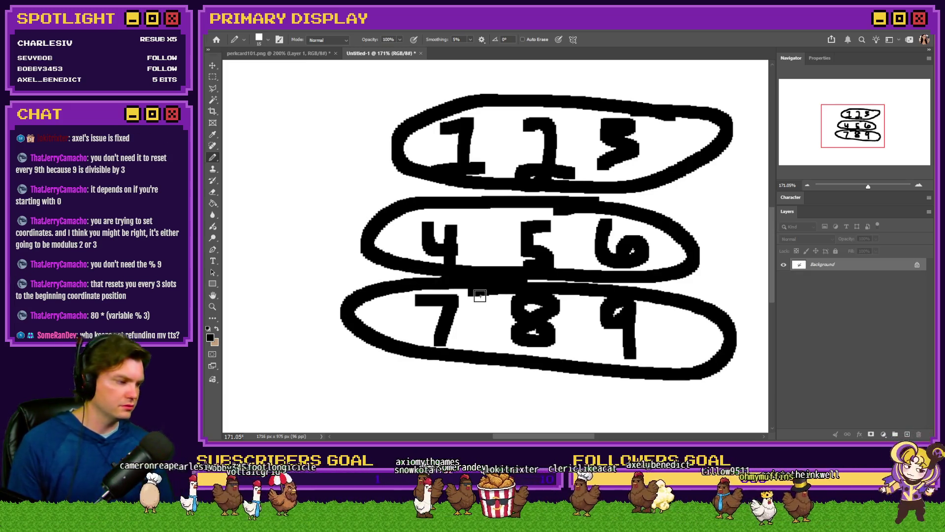
pyautogui.hotkey('ctrl', 'z')
pyautogui.hotkey('ctrl', 'z')
pyautogui.hotkey('ctrl', 'z')
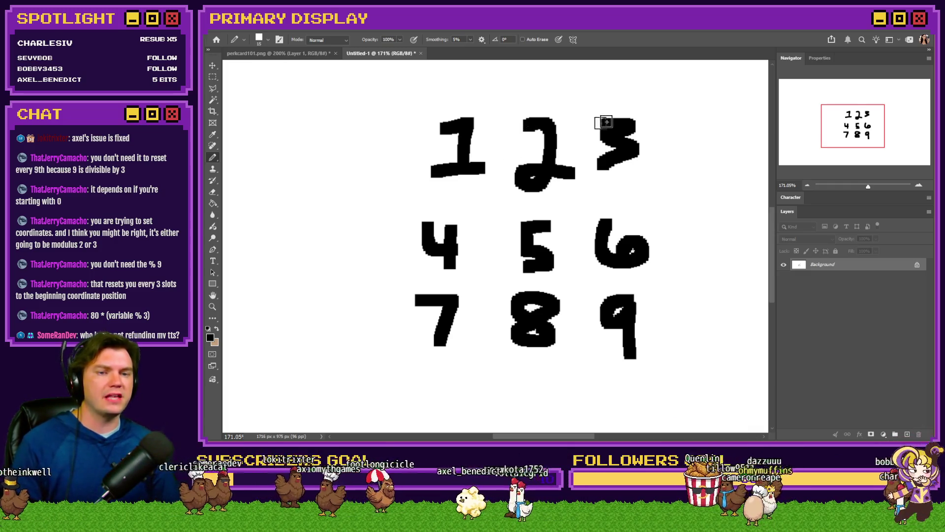
pyautogui.moveTo(618, 102)
pyautogui.mouseDown()
pyautogui.moveTo(406, 130)
pyautogui.moveTo(641, 186)
pyautogui.moveTo(573, 92)
pyautogui.mouseUp()
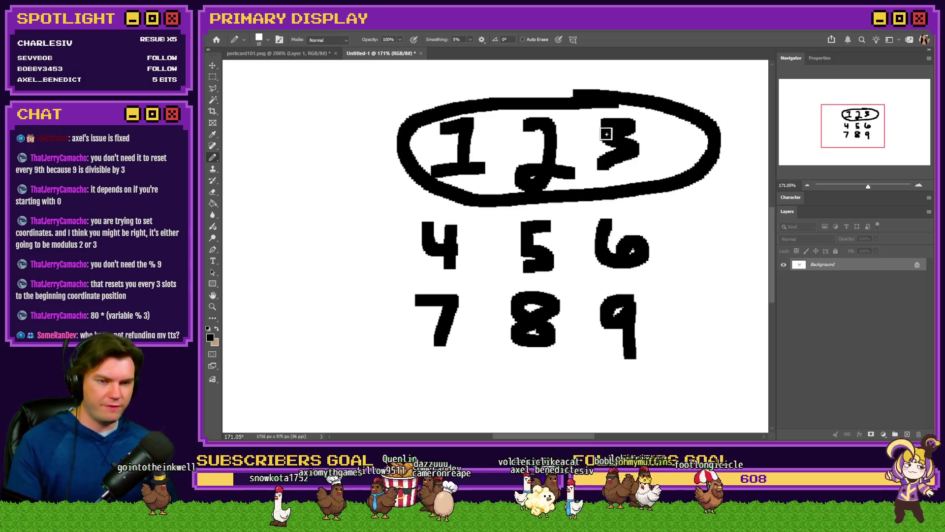
pyautogui.moveTo(612, 199)
pyautogui.mouseDown()
pyautogui.moveTo(455, 209)
pyautogui.moveTo(483, 276)
pyautogui.moveTo(696, 241)
pyautogui.moveTo(607, 204)
pyautogui.mouseUp()
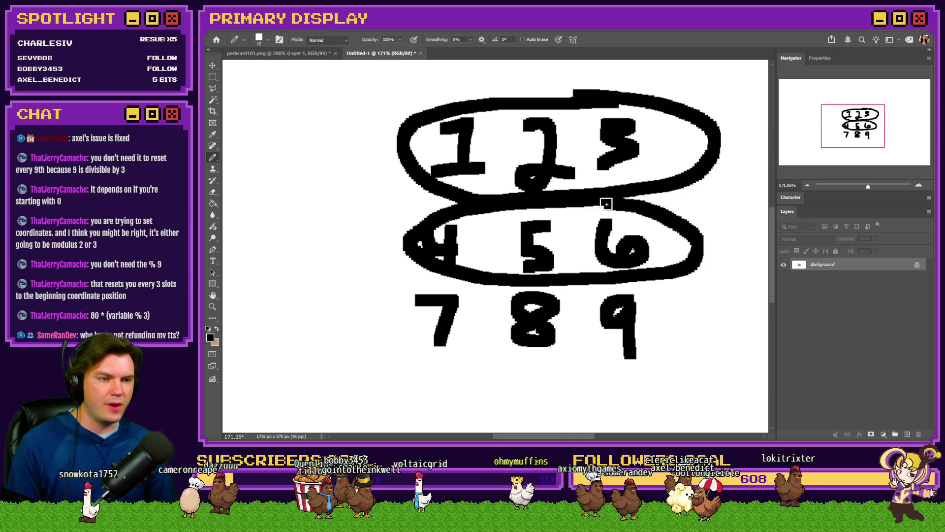
pyautogui.moveTo(571, 285)
pyautogui.mouseDown()
pyautogui.moveTo(524, 283)
pyautogui.moveTo(378, 346)
pyautogui.moveTo(703, 333)
pyautogui.moveTo(546, 284)
pyautogui.mouseUp()
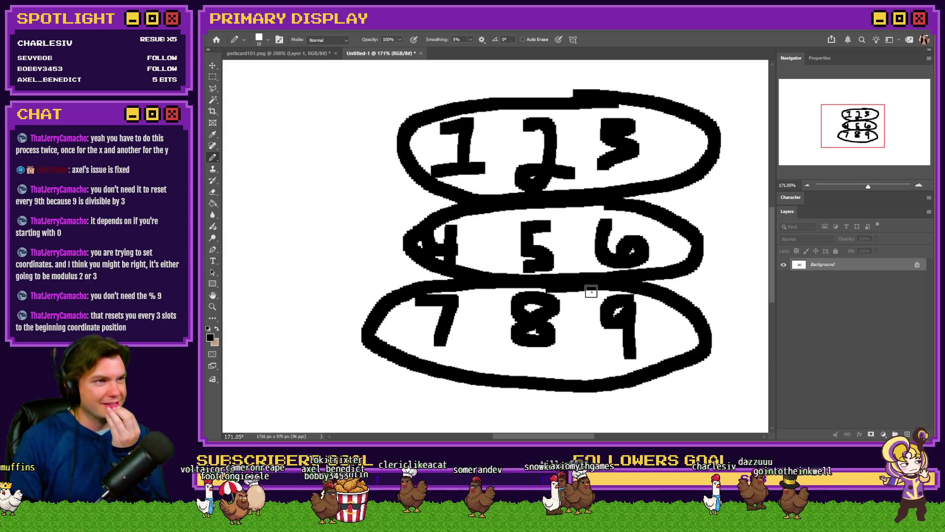
pyautogui.hotkey('alt', 'Tab')
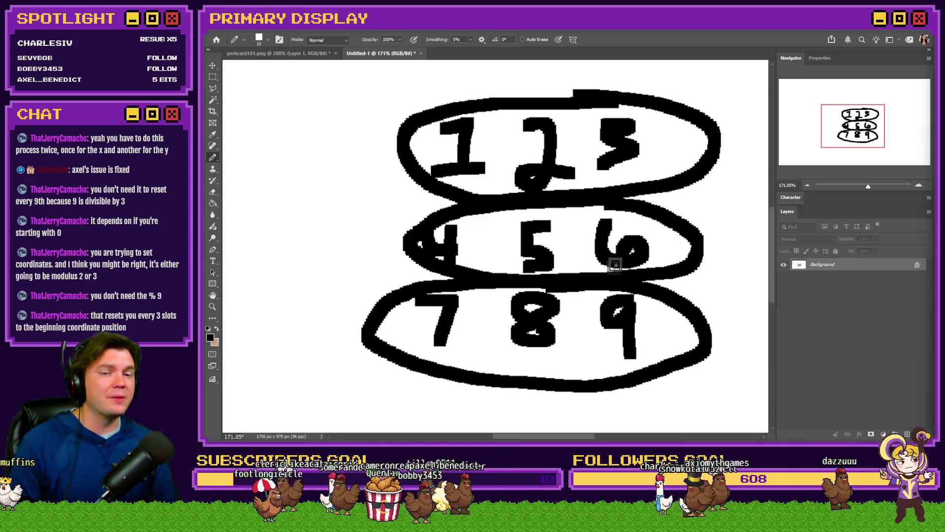
pyautogui.hotkey('alt', 'Tab')
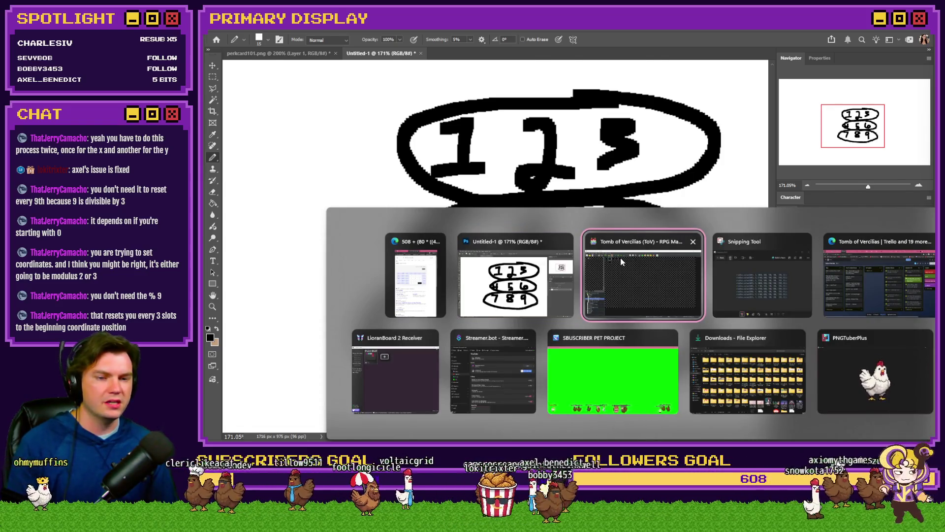
# Step: Back in RPG Maker, scroll to the Adjust Perk Inventory Slots loop and reopen its movePicture Script line
pyautogui.click(621, 261)
pyautogui.scroll(-20, 615, 244)
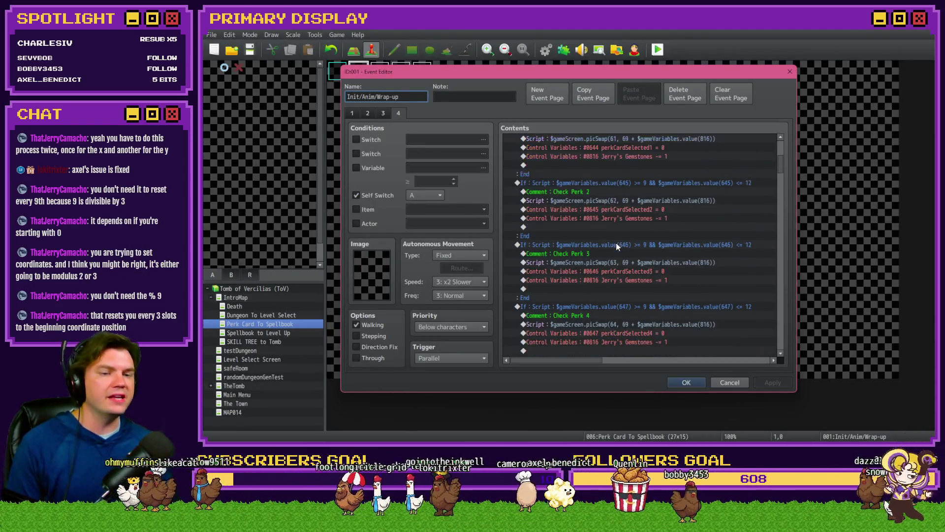
pyautogui.scroll(-5, 617, 243)
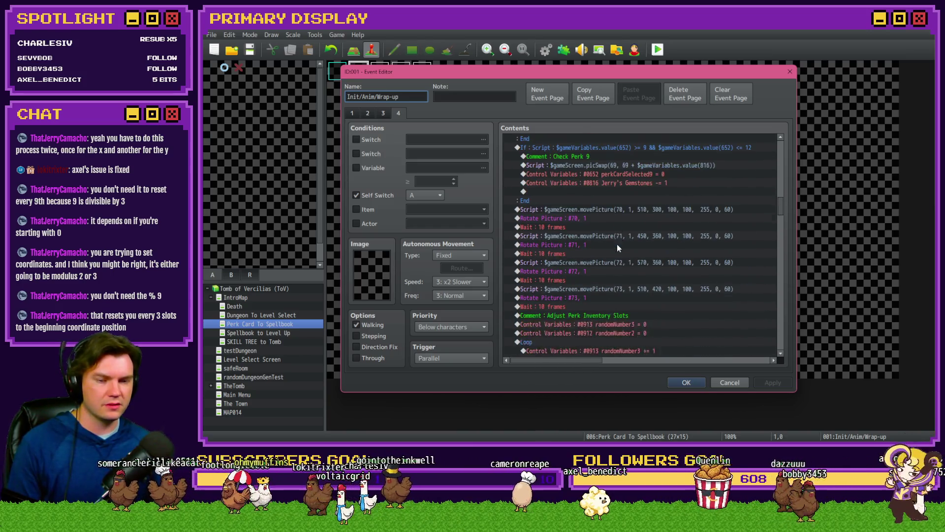
pyautogui.click(663, 211)
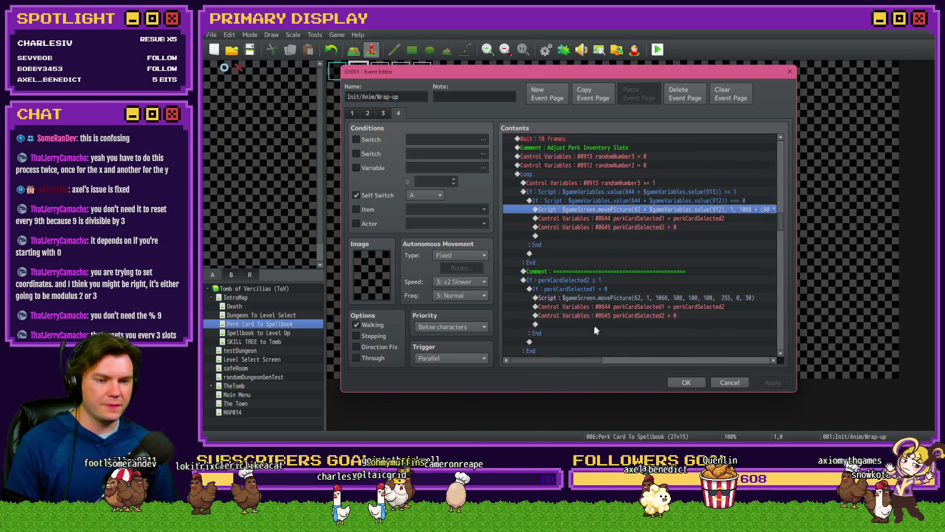
pyautogui.moveTo(584, 362); pyautogui.dragTo(658, 362)
pyautogui.doubleClick(653, 209)
# Step: Select and inspect the $gameVariables.value(912) index expression in the y term
pyautogui.moveTo(617, 191); pyautogui.dragTo(548, 194)
pyautogui.moveTo(671, 190); pyautogui.dragTo(734, 189)
pyautogui.press('Right')
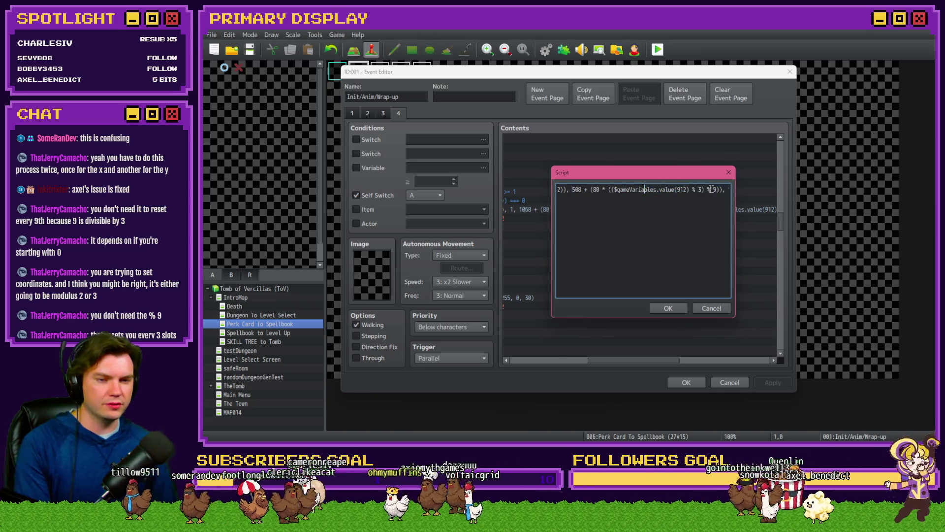
pyautogui.press('Right')
pyautogui.press('Right')
pyautogui.press('Right')
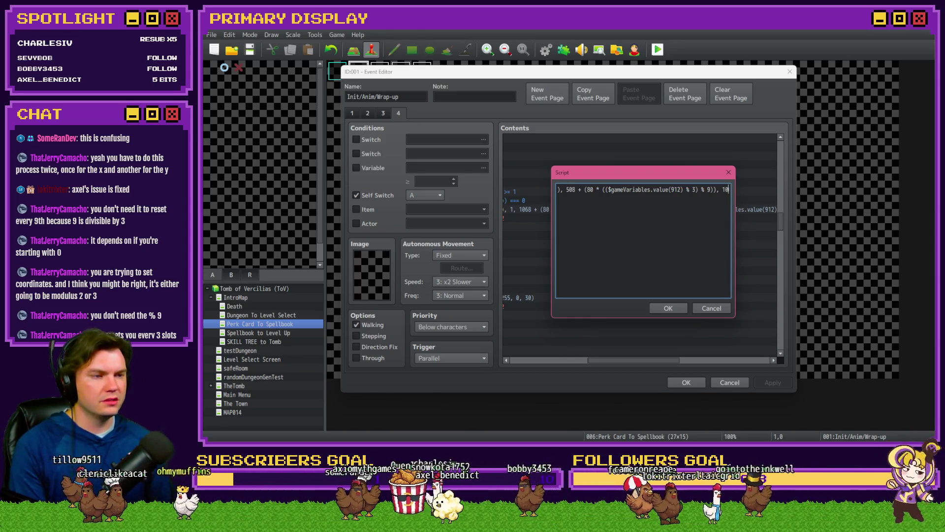
pyautogui.hotkey('alt', 'Tab')
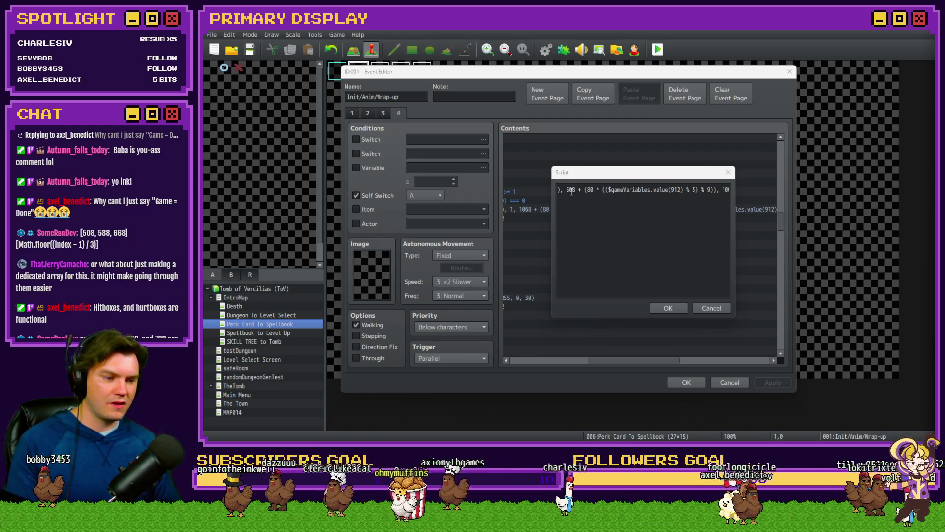
# Step: Replace the 508 + (80 * ...) y expression with a bracketed array starting 508, 588
pyautogui.moveTo(567, 190); pyautogui.dragTo(711, 189)
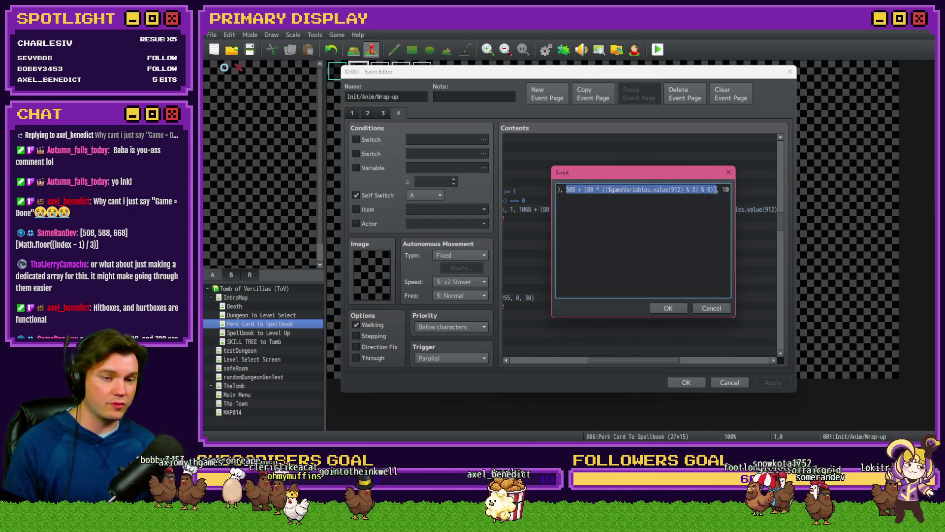
pyautogui.press('BackSpace')
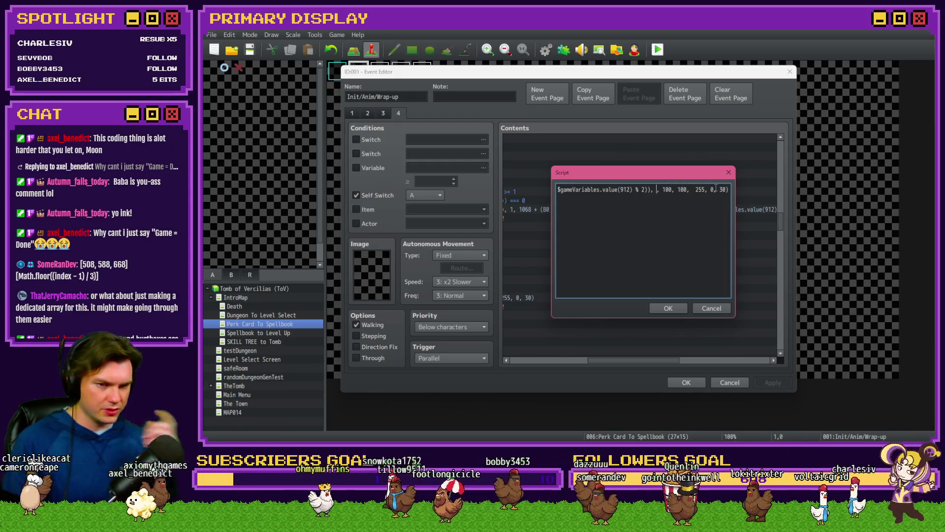
pyautogui.write('{}')
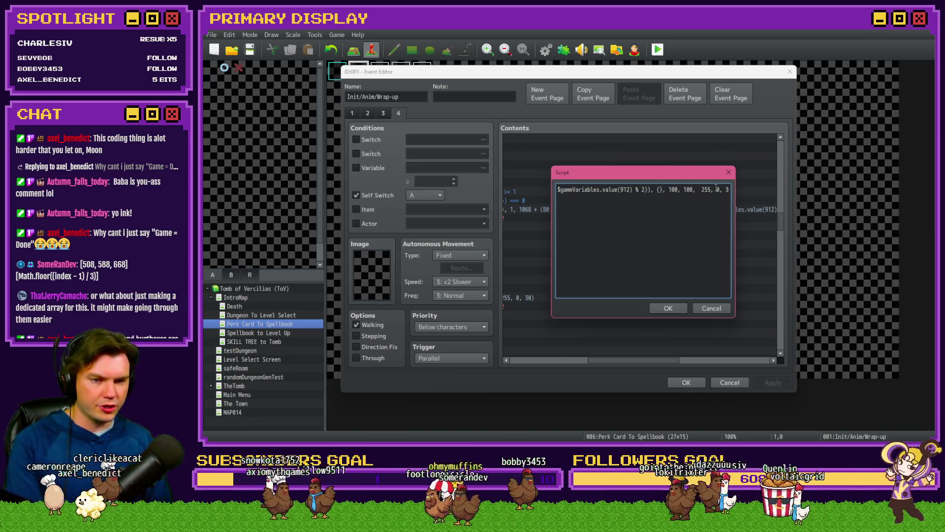
pyautogui.press('Left')
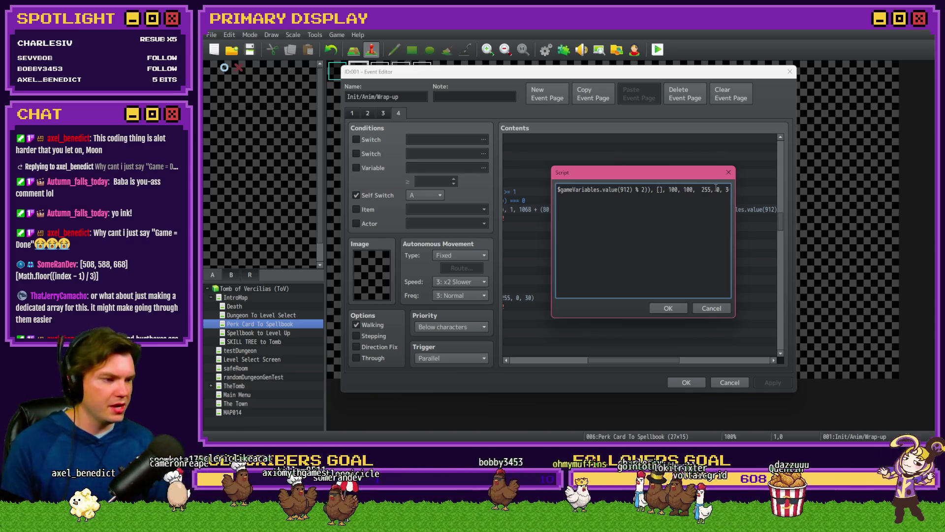
pyautogui.write('508, ')
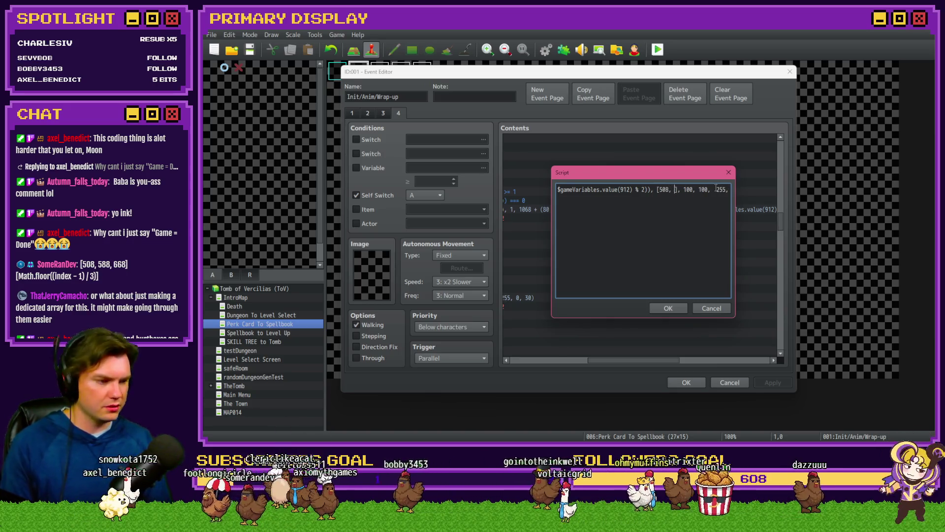
pyautogui.write('588,')
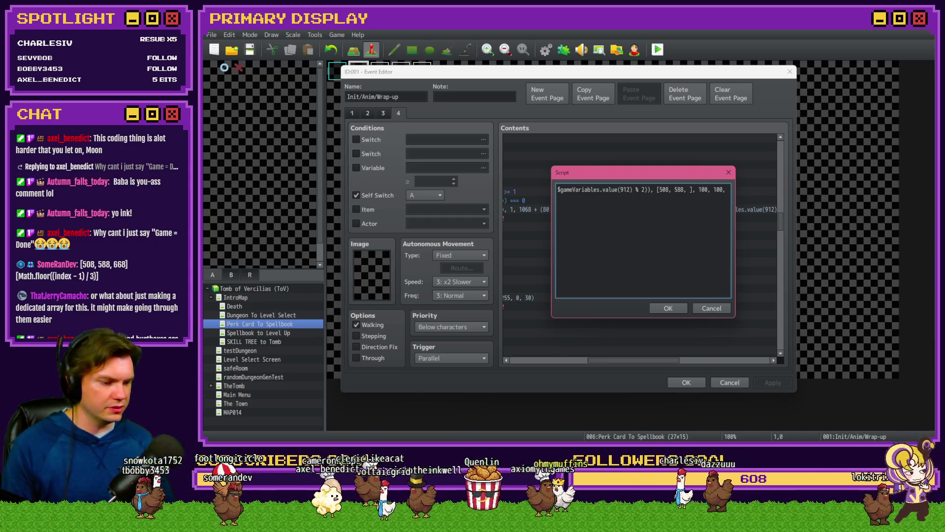
# Step: Add 668 to the array and type the [Math.floor((index - 1) / 3)] row lookup after it
pyautogui.hotkey('alt', 'Tab')
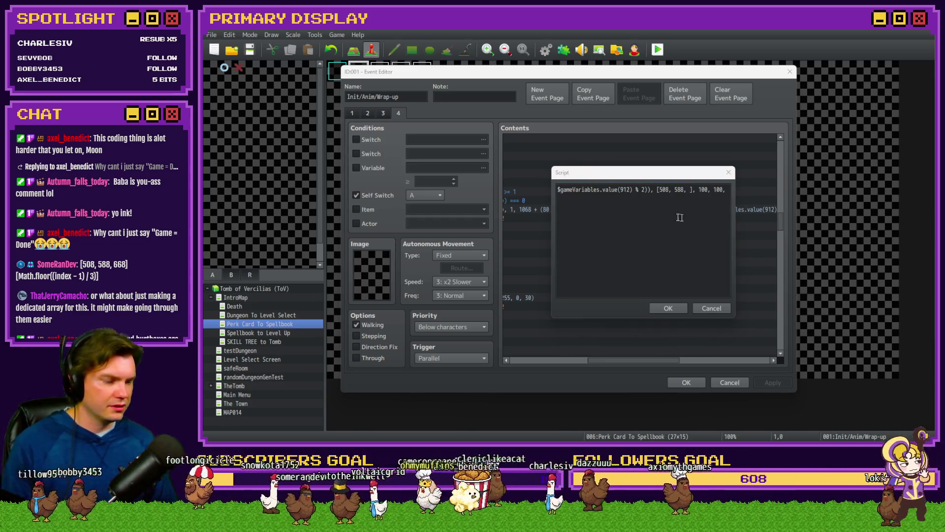
pyautogui.click(688, 191)
pyautogui.write('668')
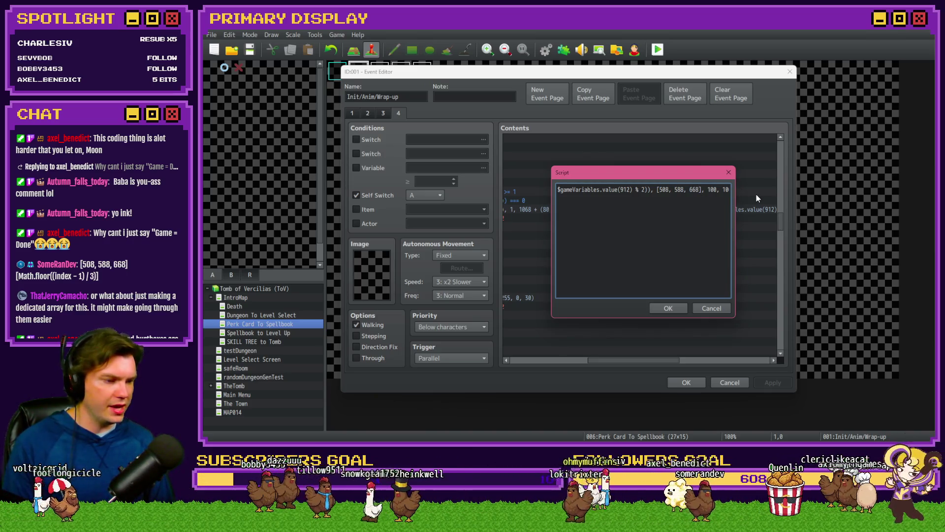
pyautogui.write('][')
pyautogui.write('Math.fl')
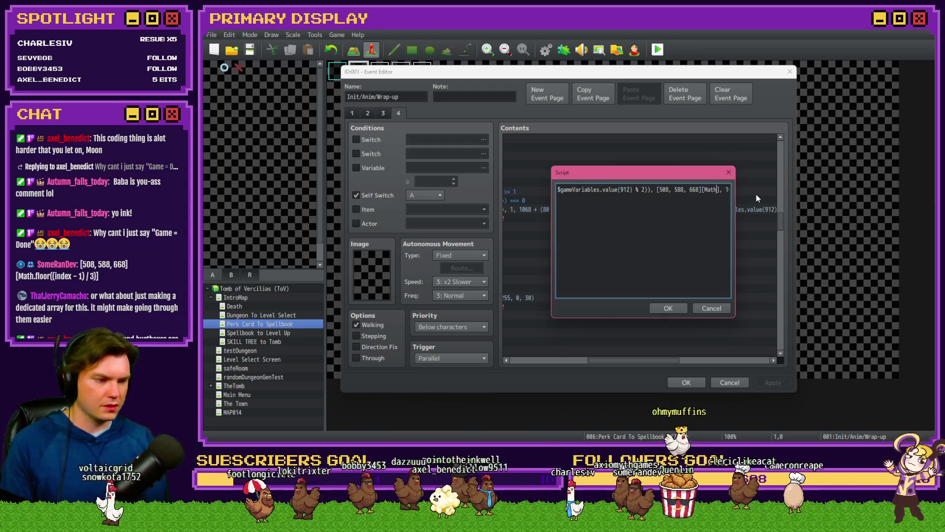
pyautogui.write('oor')
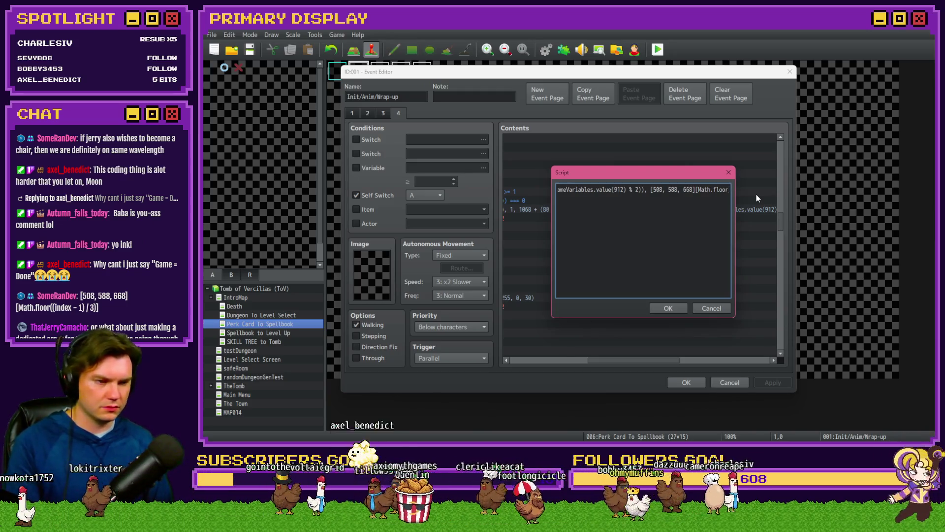
pyautogui.write('((index')
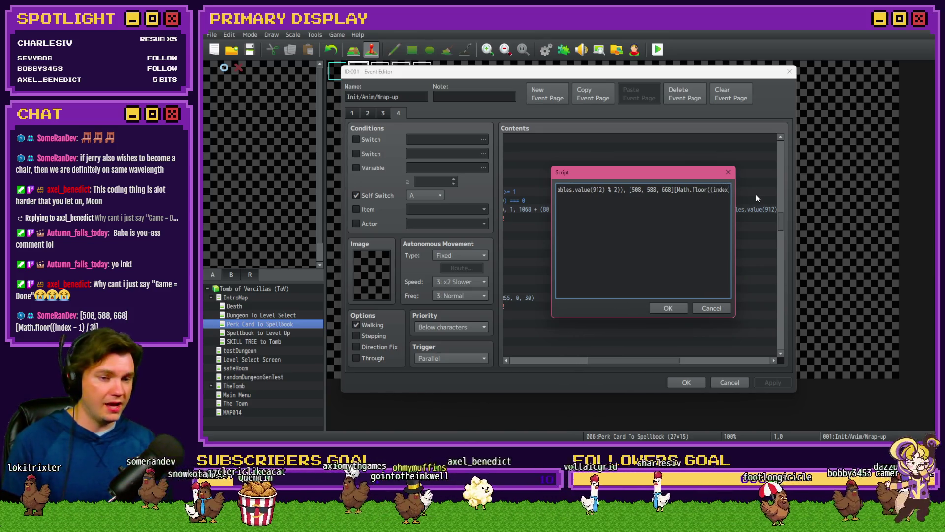
pyautogui.write(' - 1]')
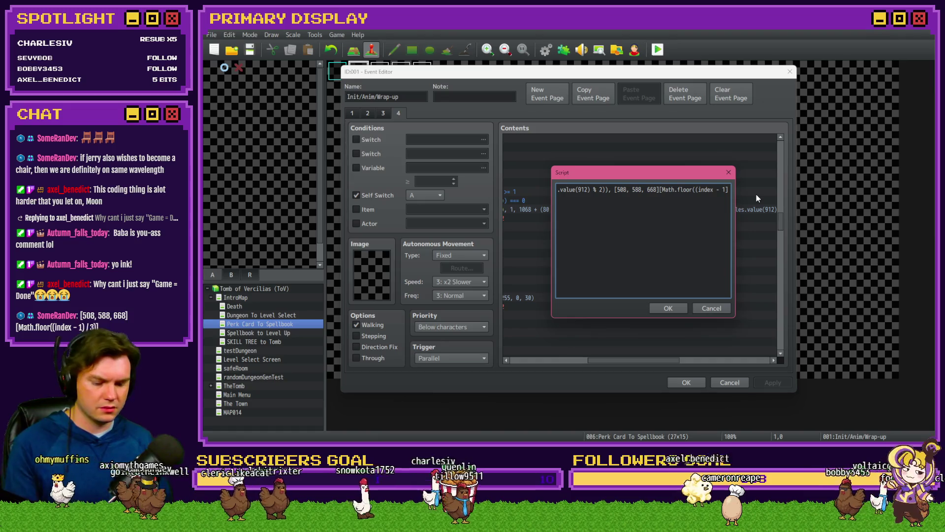
pyautogui.write(' / 3')
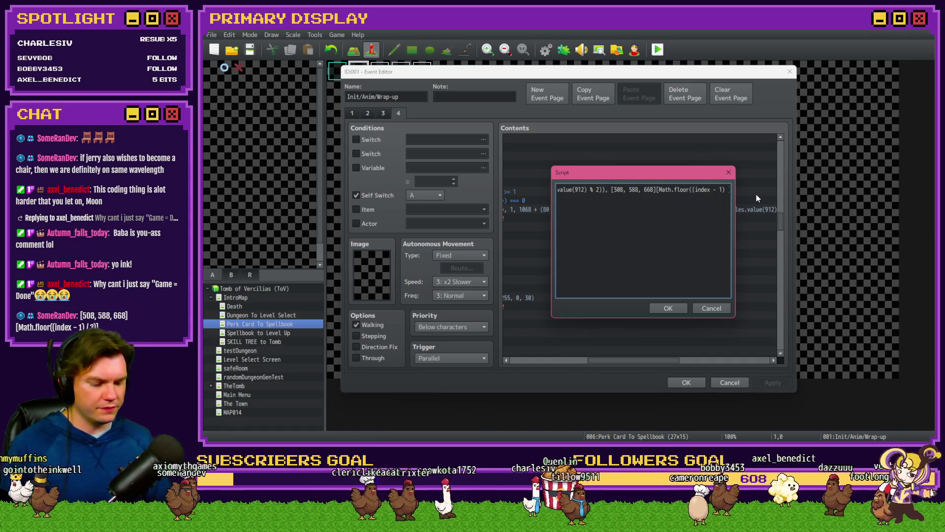
pyautogui.write(")], '")
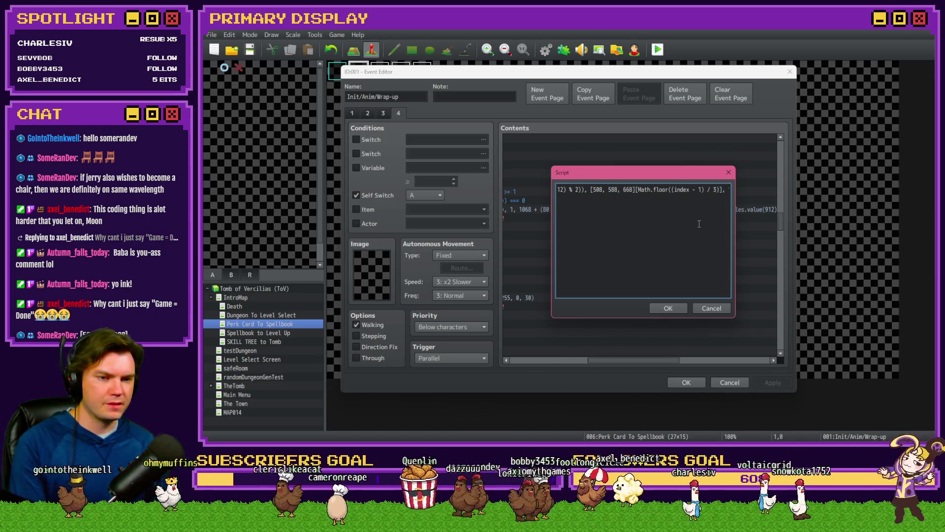
pyautogui.moveTo(591, 190); pyautogui.dragTo(636, 190)
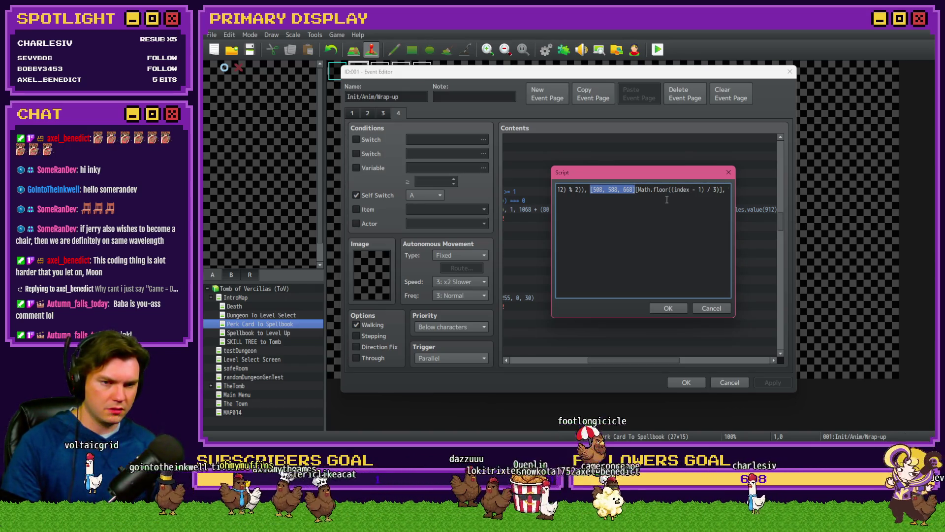
pyautogui.click(675, 191)
pyautogui.moveTo(676, 191); pyautogui.dragTo(691, 190)
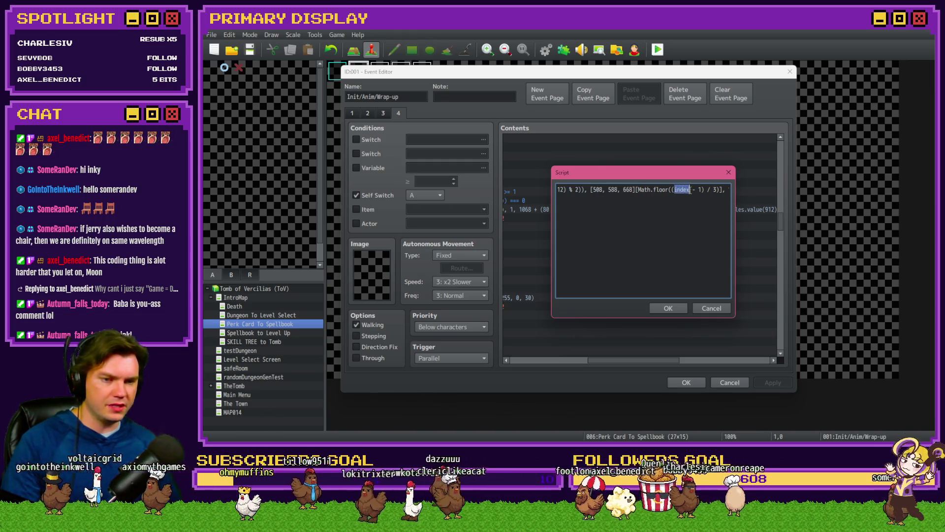
pyautogui.moveTo(593, 191); pyautogui.dragTo(633, 191)
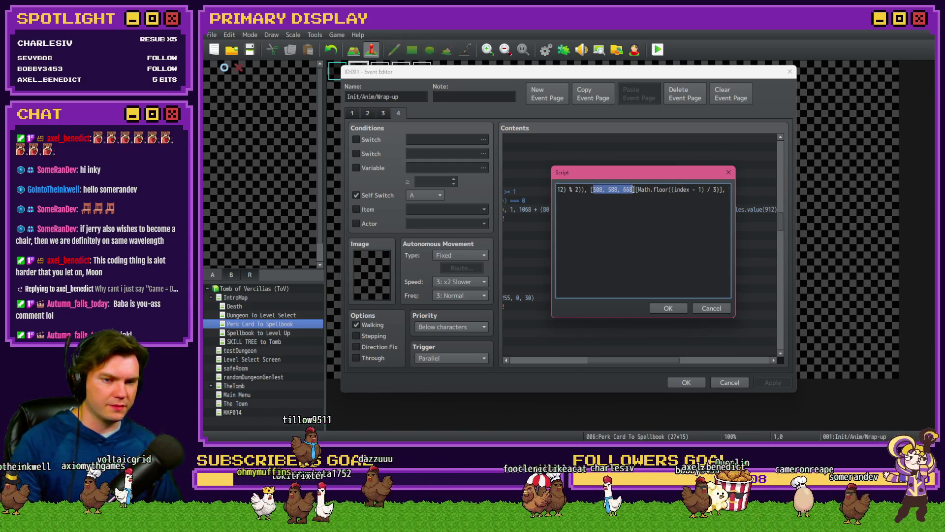
pyautogui.click(702, 190)
pyautogui.rightClick(700, 189)
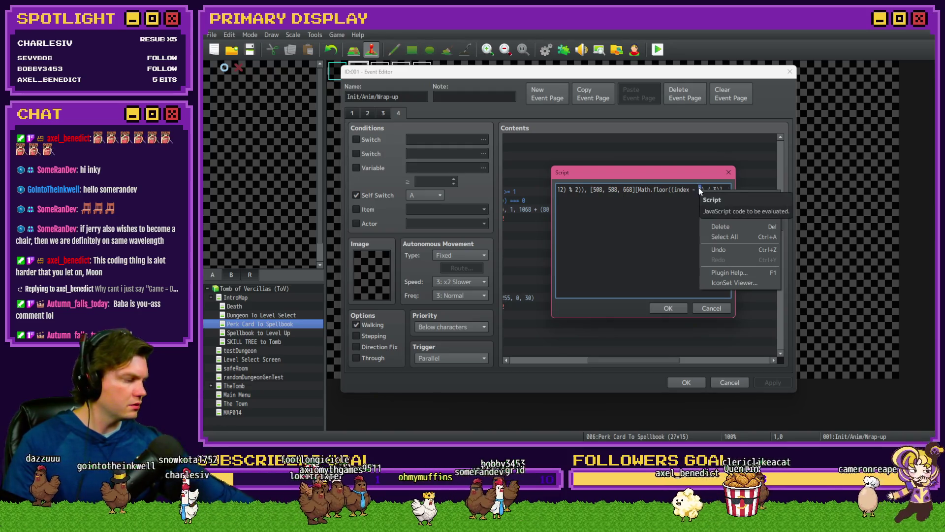
pyautogui.press('Escape')
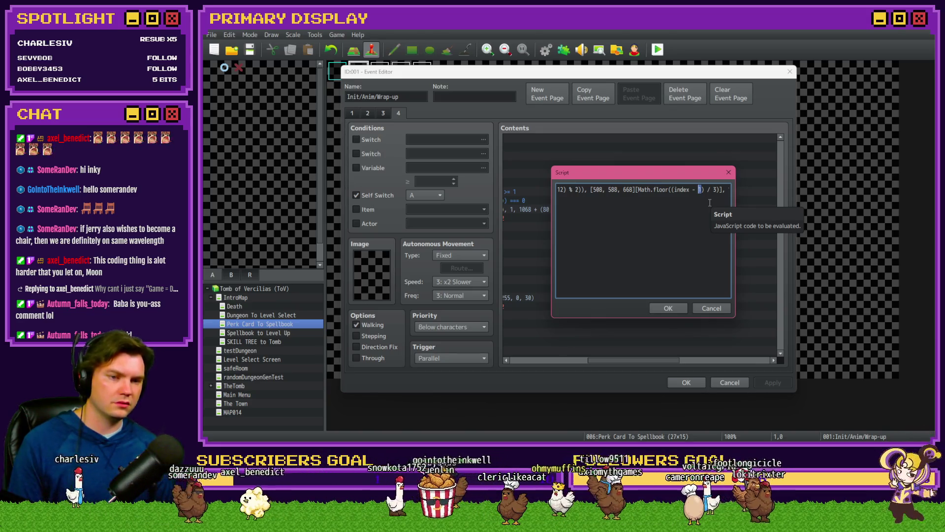
pyautogui.moveTo(612, 204)
pyautogui.mouseDown()
pyautogui.moveTo(728, 192)
pyautogui.moveTo(652, 193)
pyautogui.mouseUp()
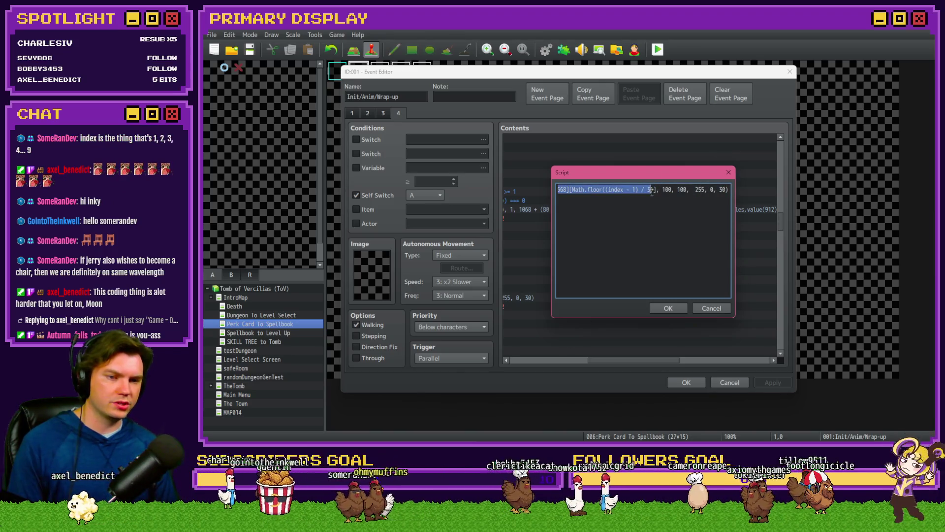
pyautogui.click(597, 199)
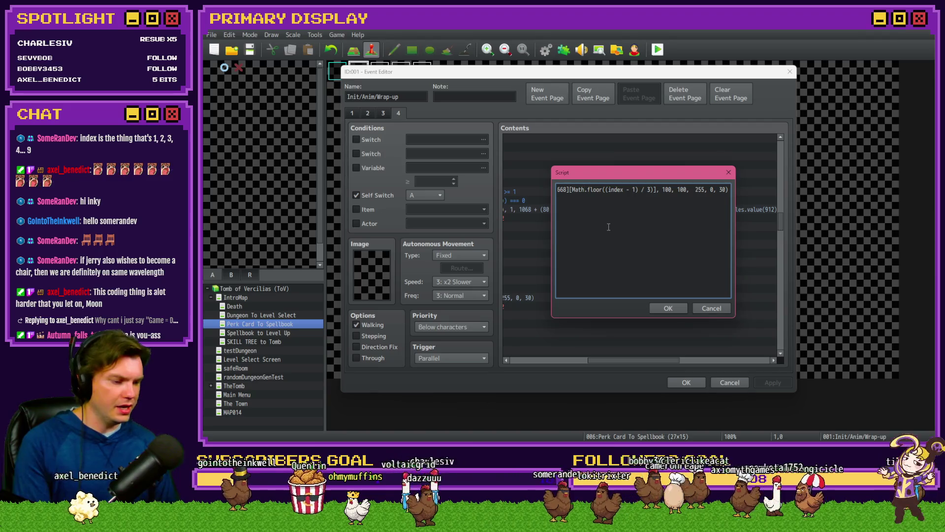
pyautogui.press('Home')
pyautogui.press('Left')
pyautogui.press('Left')
pyautogui.press('Left')
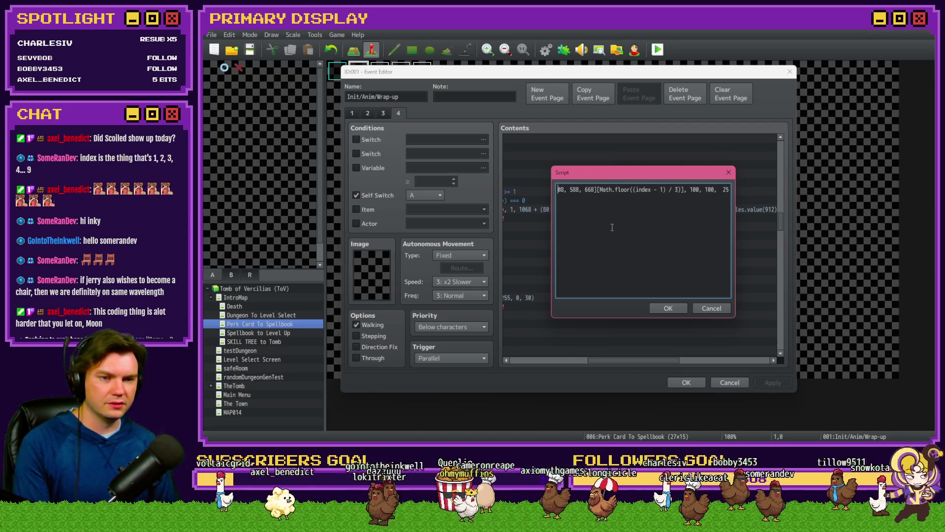
pyautogui.press('Left')
pyautogui.press('Left')
pyautogui.press('Left')
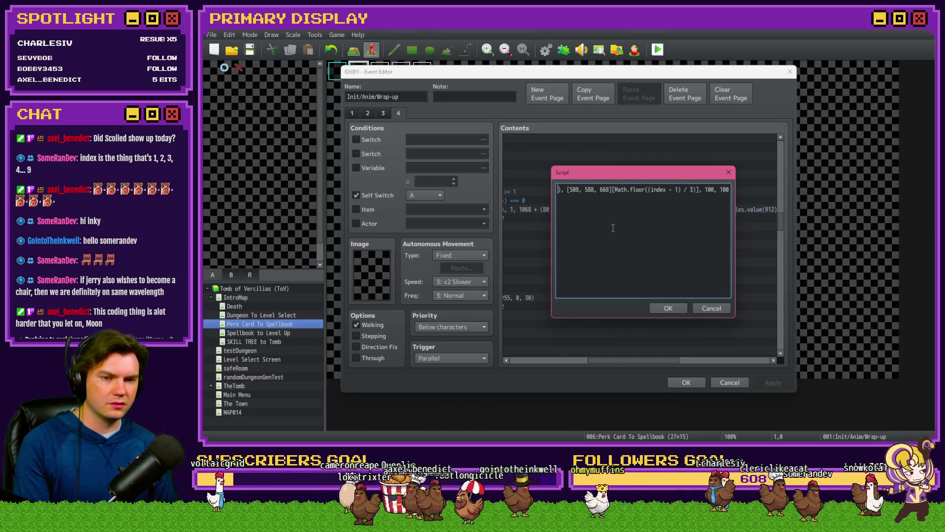
pyautogui.press('Left')
pyautogui.press('Left')
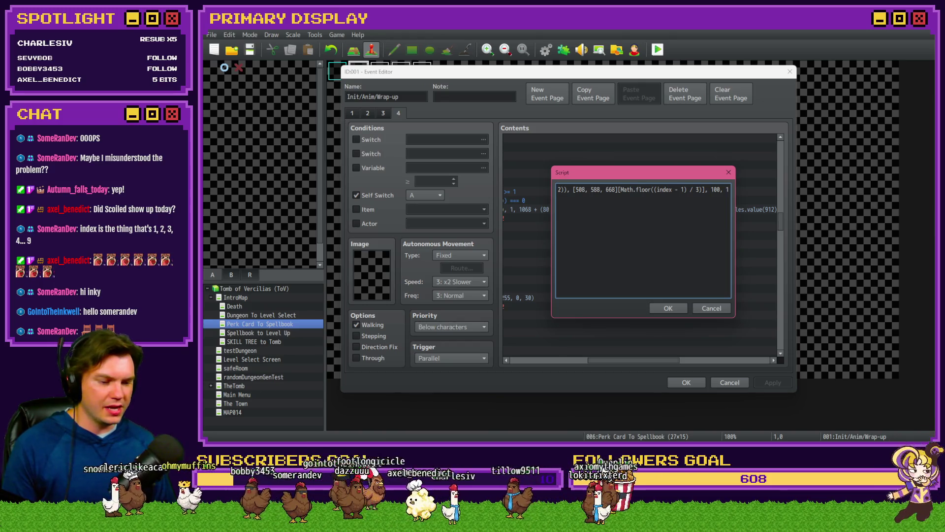
pyautogui.hotkey('alt', 'Tab')
pyautogui.scroll(-3, 494, 223)
# Step: Undo the row circles and hand-drawn digits, leaving a blank canvas
pyautogui.hotkey('ctrl', 'z')
pyautogui.hotkey('ctrl', 'z')
pyautogui.hotkey('ctrl', 'z')
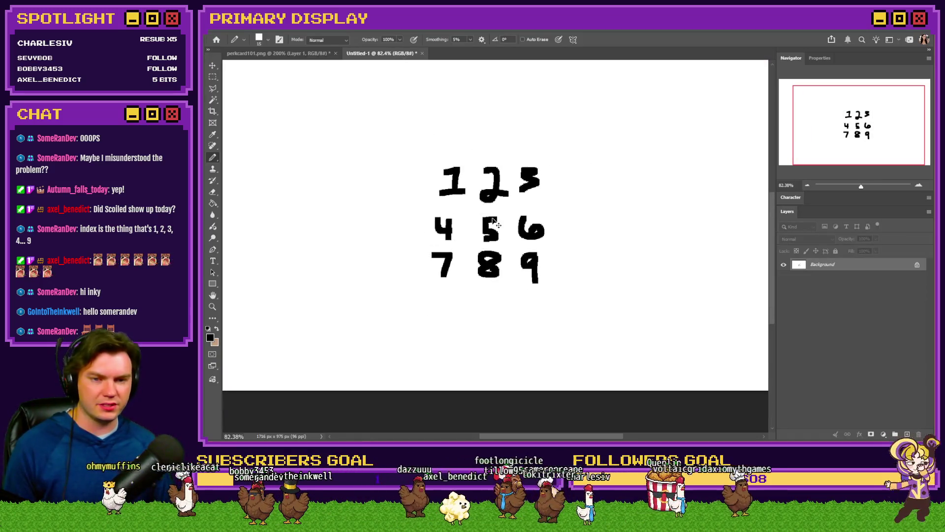
pyautogui.hotkey('ctrl', 'z')
pyautogui.hotkey('ctrl', 'z')
pyautogui.hotkey('ctrl', 'z')
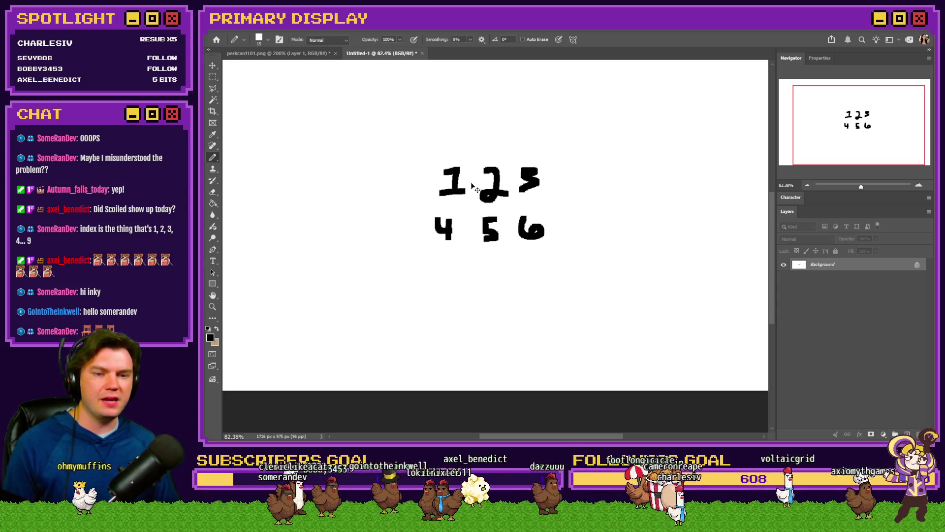
pyautogui.hotkey('ctrl', 'z')
pyautogui.hotkey('ctrl', 'z')
pyautogui.hotkey('ctrl', 'z')
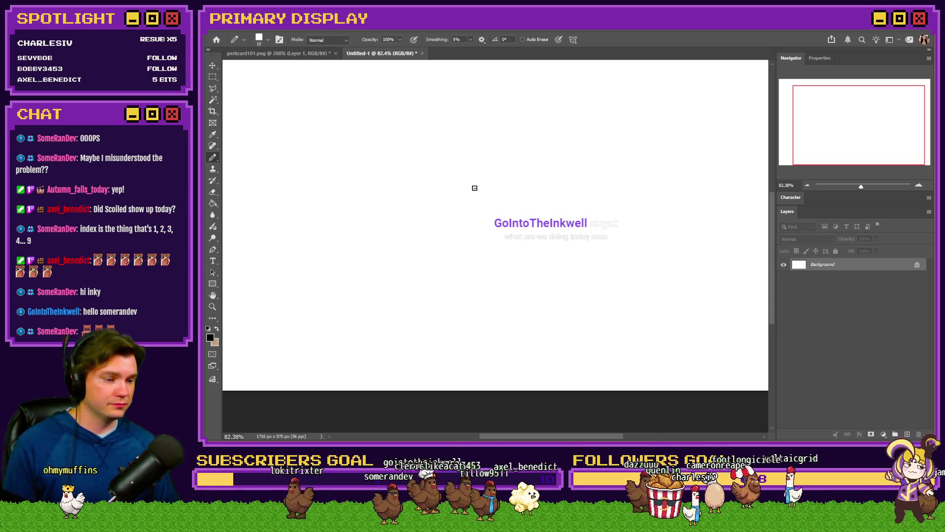
# Step: Pick a Hard Square brush preset, enlarge it to 58 px and test-stamp a square, then undo it
pyautogui.rightClick(475, 188)
pyautogui.scroll(-3, 626, 379)
pyautogui.click(635, 352)
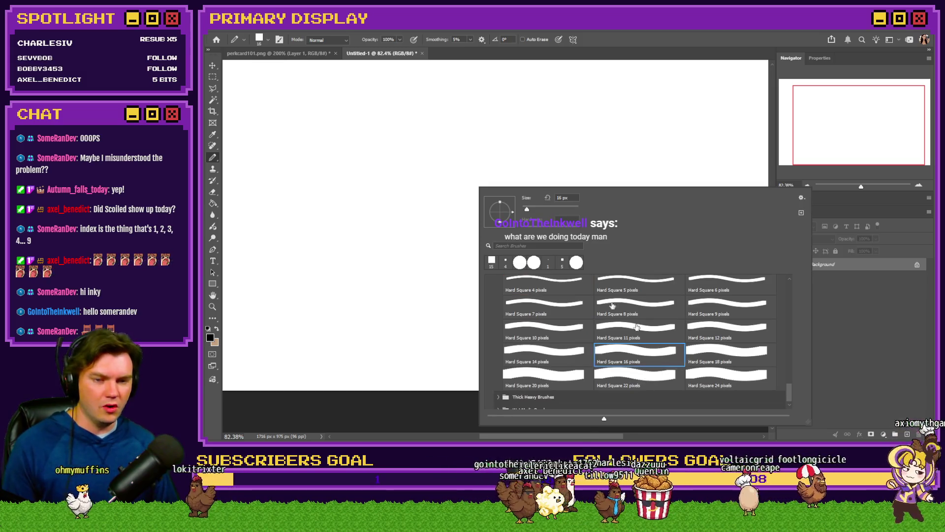
pyautogui.click(709, 363)
pyautogui.click(713, 380)
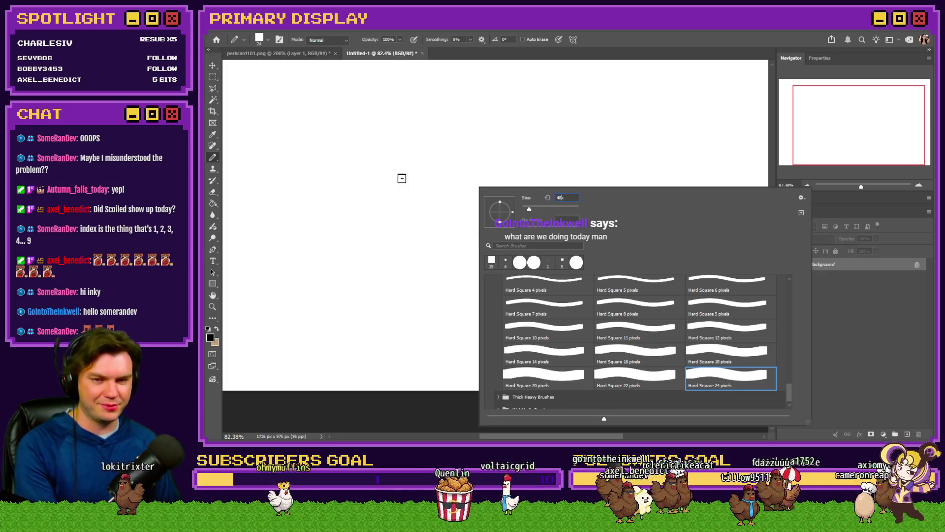
pyautogui.press('Return')
pyautogui.click(559, 185)
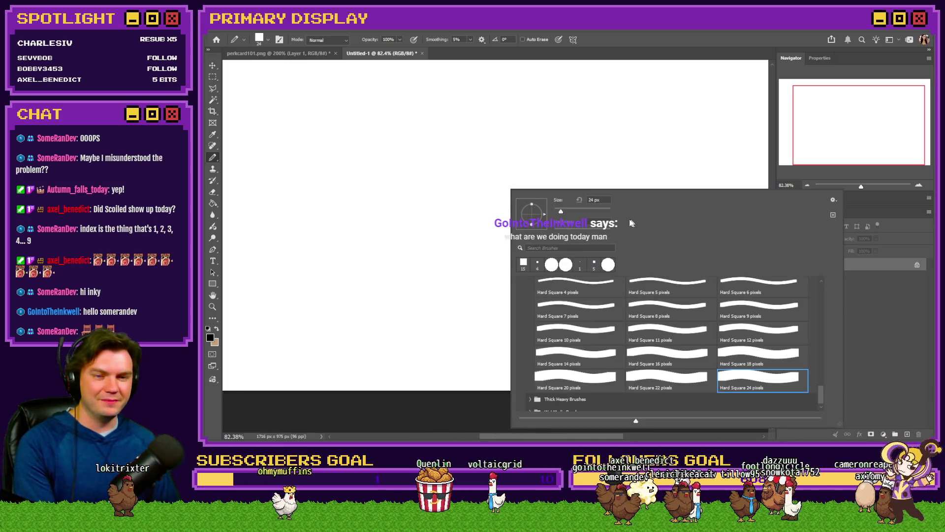
pyautogui.moveTo(561, 211); pyautogui.dragTo(567, 211)
pyautogui.click(414, 173)
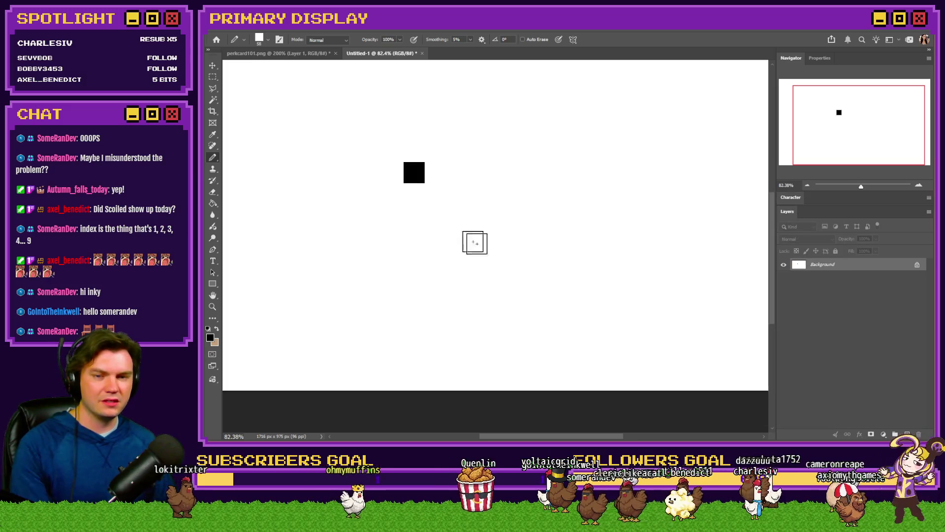
pyautogui.hotkey('ctrl', 'z')
# Step: Set the Hard Square brush size to 100 px
pyautogui.rightClick(497, 239)
pyautogui.doubleClick(552, 181)
pyautogui.write('100')
pyautogui.press('Return')
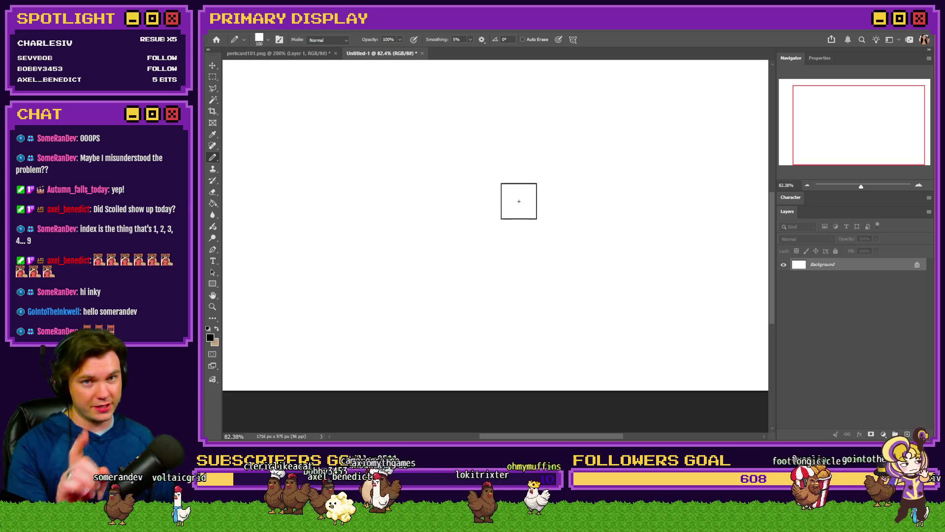
# Step: Stamp nine black squares in a 3x3 grid, three per row
pyautogui.click(431, 140)
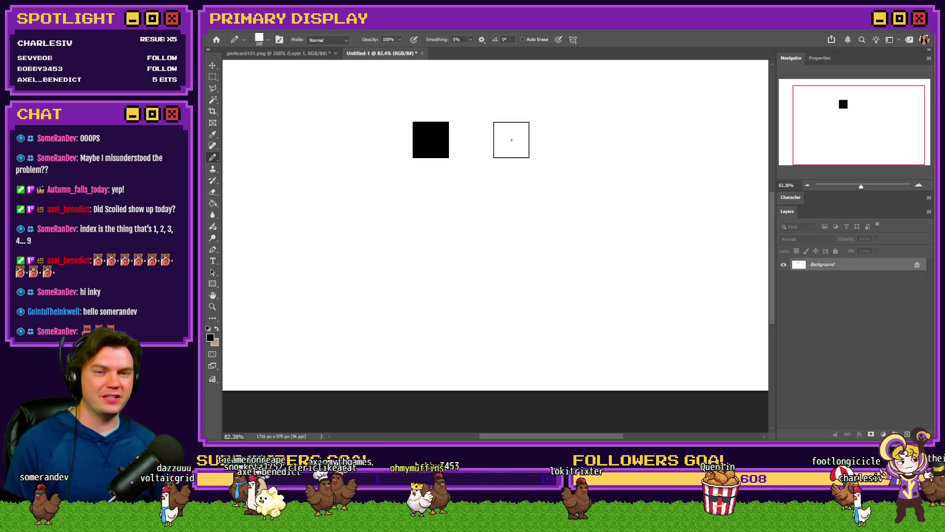
pyautogui.click(511, 140)
pyautogui.click(586, 140)
pyautogui.click(431, 214)
pyautogui.click(516, 216)
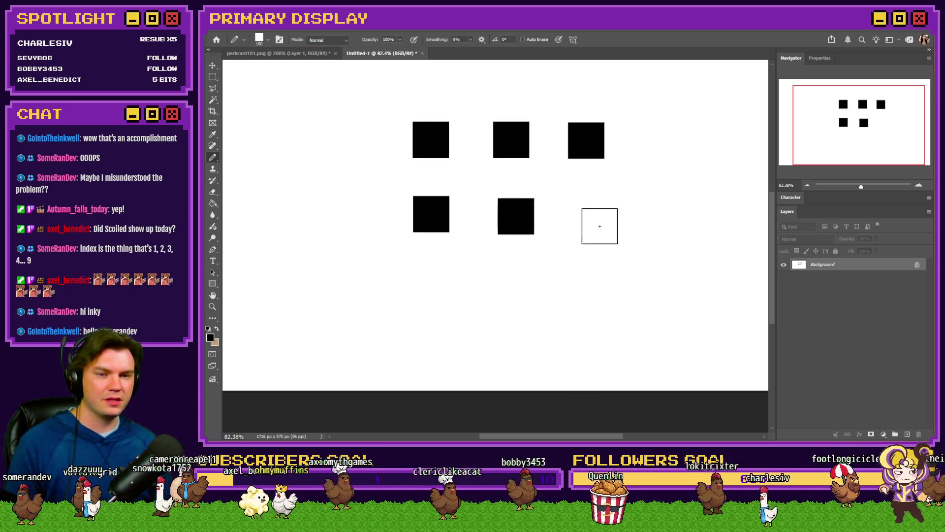
pyautogui.click(591, 217)
pyautogui.click(431, 295)
pyautogui.click(511, 296)
pyautogui.click(598, 298)
pyautogui.rightClick(552, 283)
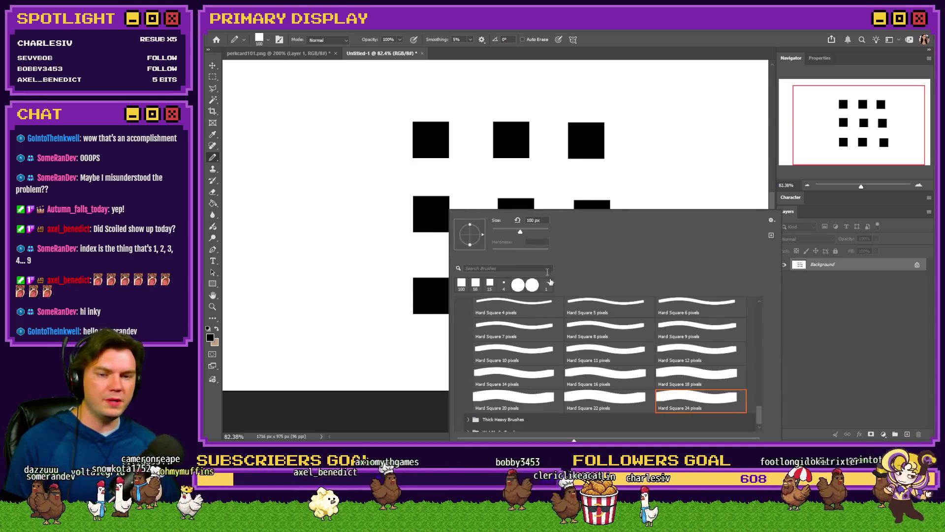
# Step: With the 11 px Hard Square brush, handwrite 912 at the canvas top-left, undoing a trial circle
pyautogui.click(609, 353)
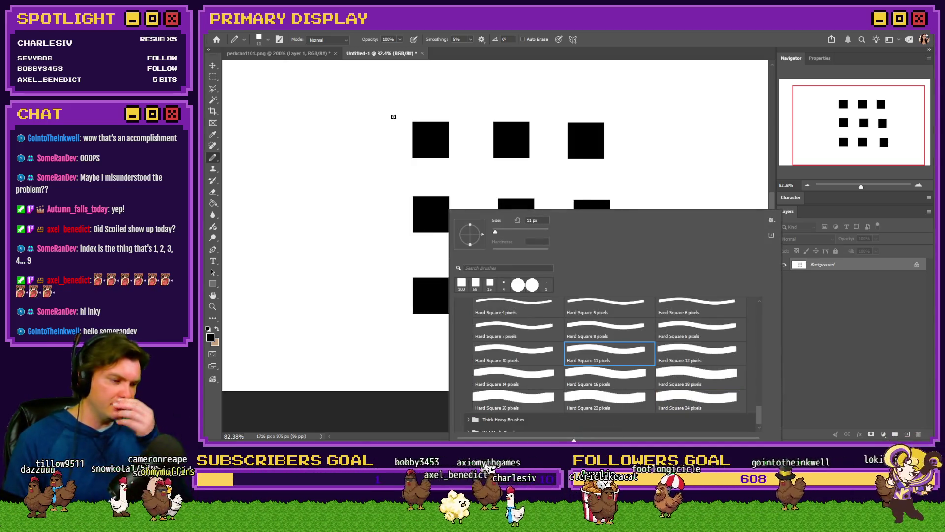
pyautogui.click(283, 87)
pyautogui.moveTo(283, 87)
pyautogui.mouseDown()
pyautogui.moveTo(280, 115)
pyautogui.moveTo(316, 96)
pyautogui.moveTo(318, 110)
pyautogui.mouseUp()
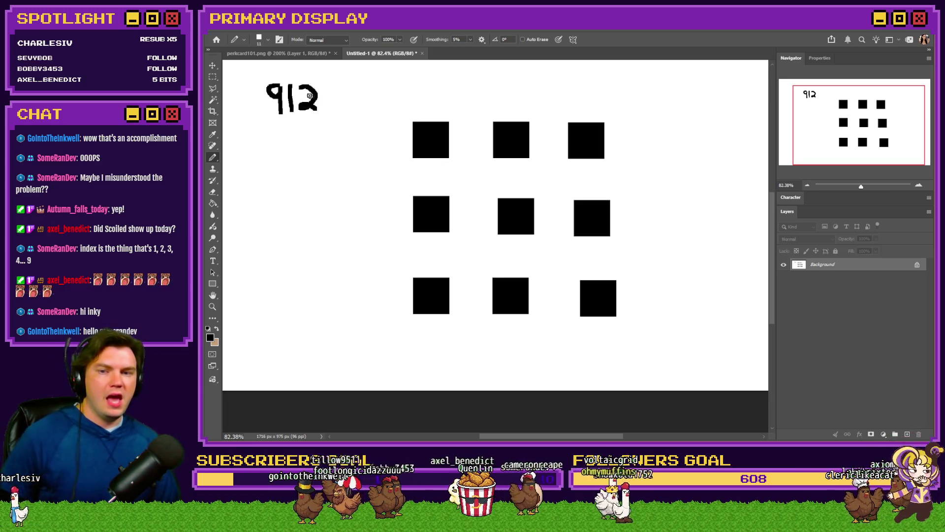
pyautogui.moveTo(315, 75)
pyautogui.mouseDown()
pyautogui.moveTo(240, 102)
pyautogui.moveTo(337, 100)
pyautogui.moveTo(310, 88)
pyautogui.mouseUp()
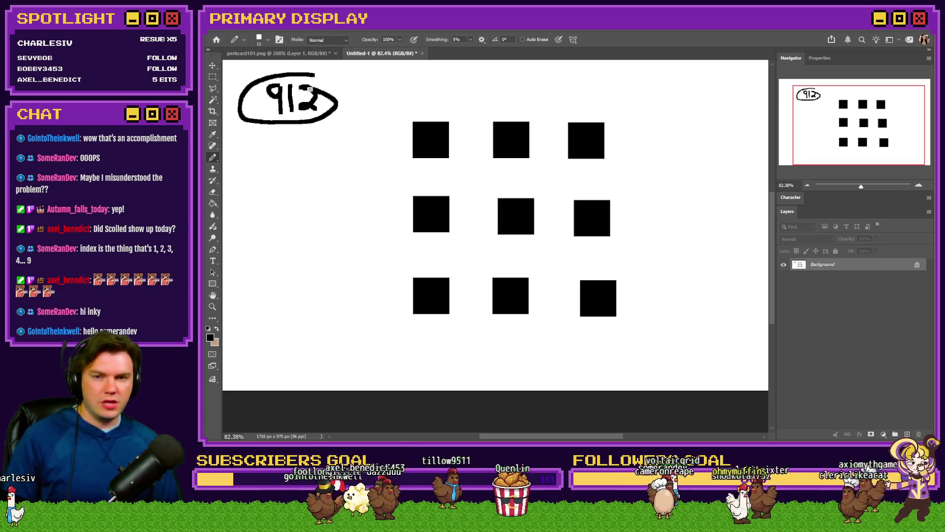
pyautogui.hotkey('ctrl', 'z')
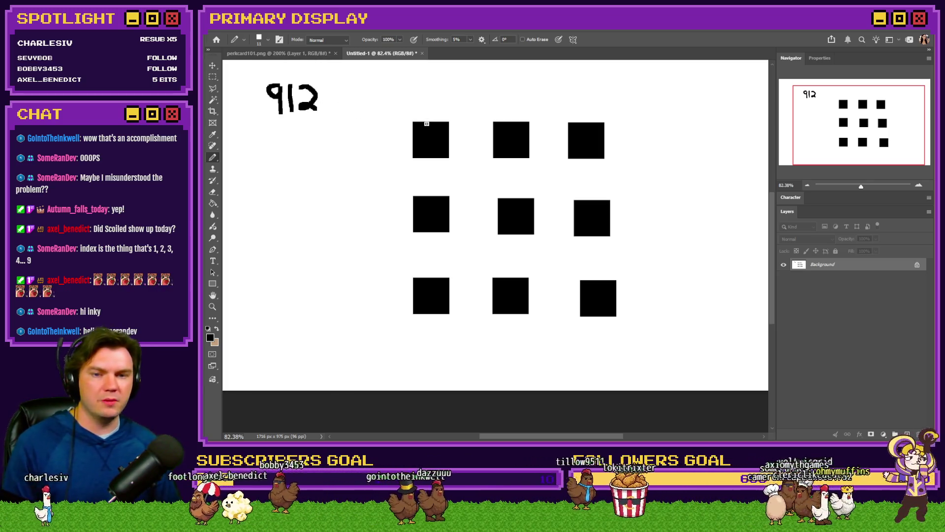
# Step: Sketch trial arrows across the grid and a circle around 912, then undo them
pyautogui.moveTo(430, 100)
pyautogui.mouseDown()
pyautogui.moveTo(578, 100)
pyautogui.moveTo(564, 91)
pyautogui.moveTo(581, 111)
pyautogui.moveTo(637, 130)
pyautogui.moveTo(639, 302)
pyautogui.mouseUp()
pyautogui.moveTo(628, 281)
pyautogui.mouseDown()
pyautogui.moveTo(640, 301)
pyautogui.moveTo(651, 289)
pyautogui.mouseUp()
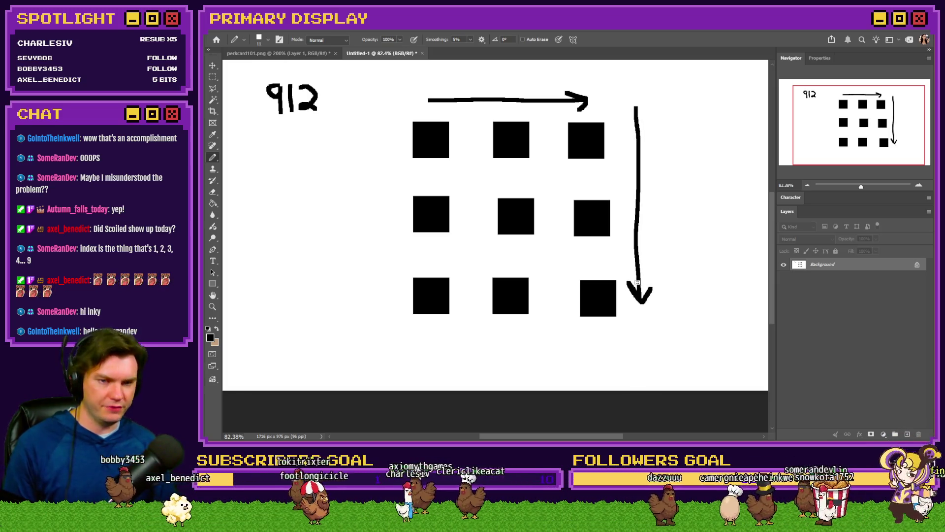
pyautogui.hotkey('ctrl', 'z')
pyautogui.hotkey('ctrl', 'z')
pyautogui.hotkey('ctrl', 'z')
pyautogui.hotkey('ctrl', 'z')
pyautogui.hotkey('ctrl', 'z')
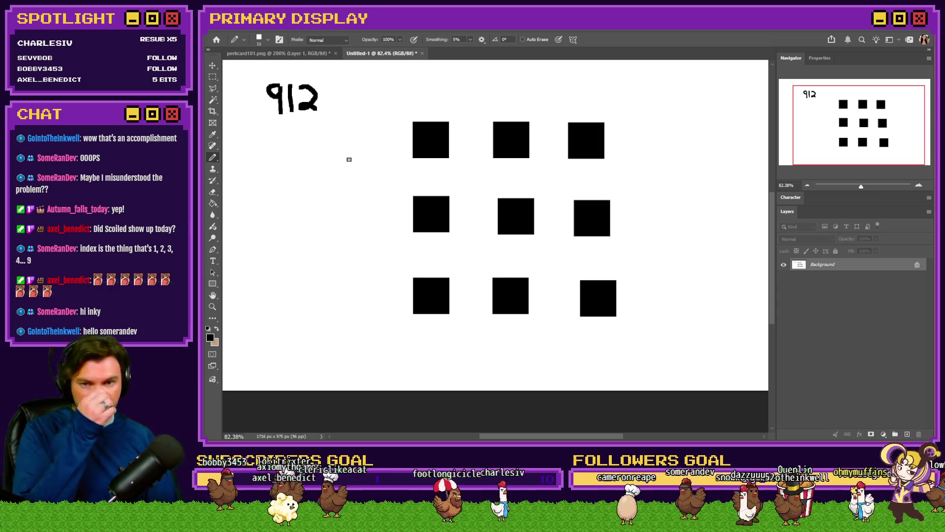
pyautogui.moveTo(327, 73)
pyautogui.mouseDown()
pyautogui.moveTo(300, 73)
pyautogui.moveTo(340, 99)
pyautogui.moveTo(330, 79)
pyautogui.mouseUp()
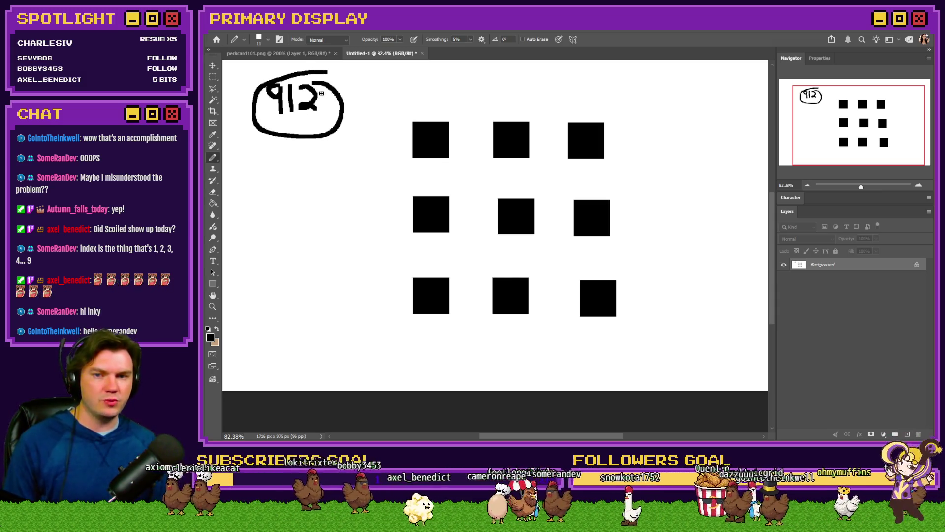
pyautogui.hotkey('ctrl', 'z')
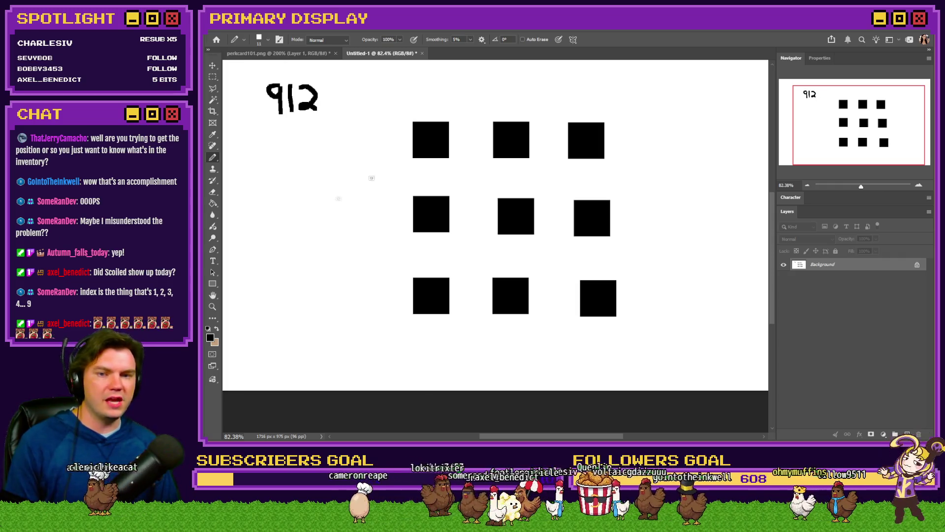
# Step: Set the foreground colour to white and write a white 1 on the top-left square
pyautogui.click(217, 328)
pyautogui.click(209, 337)
pyautogui.click(707, 190)
pyautogui.click(906, 185)
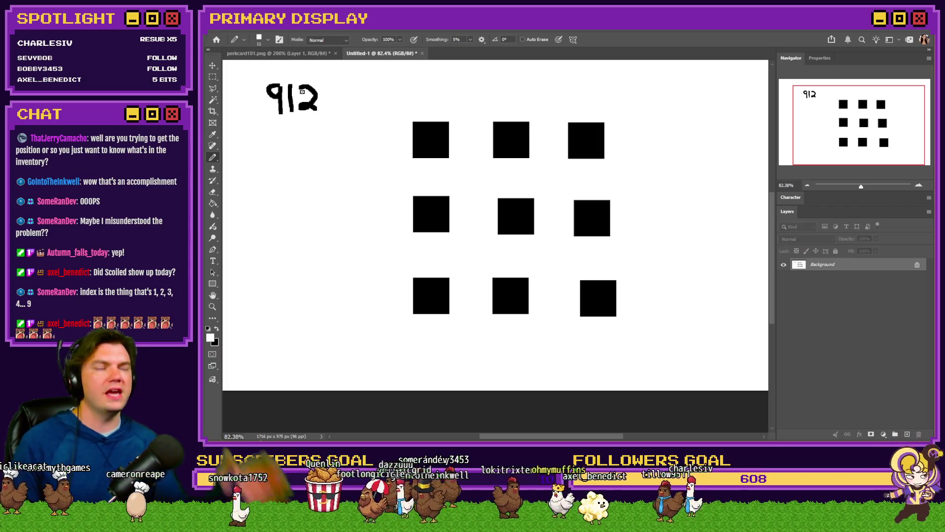
pyautogui.moveTo(427, 135); pyautogui.dragTo(429, 148)
# Step: Write white digits 2 and 3 on the top-middle and top-right squares
pyautogui.moveTo(505, 137); pyautogui.dragTo(526, 144)
pyautogui.moveTo(578, 134)
pyautogui.mouseDown()
pyautogui.moveTo(587, 143)
pyautogui.moveTo(579, 153)
pyautogui.mouseUp()
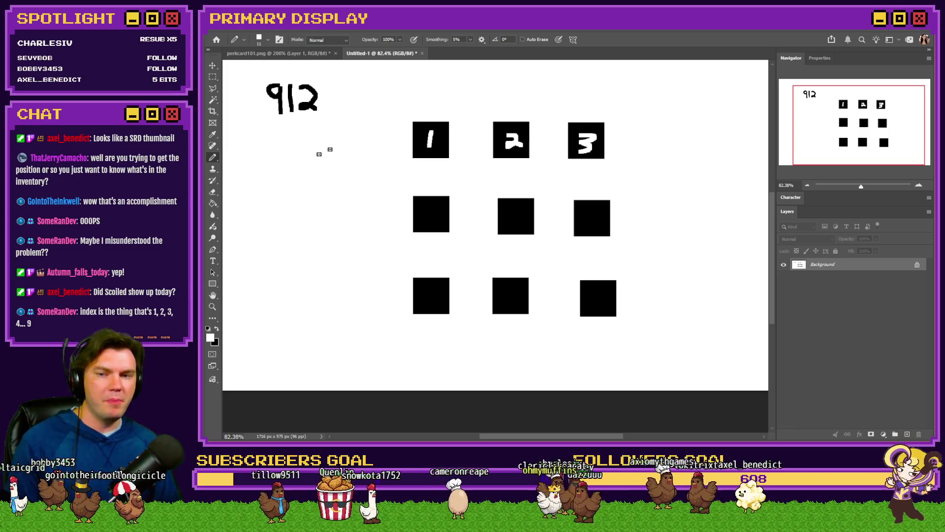
pyautogui.click(217, 328)
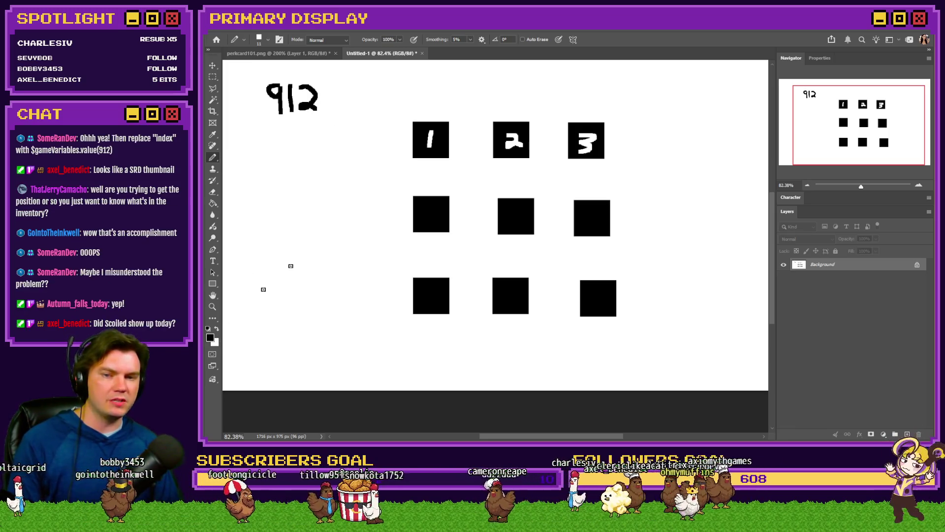
# Step: Sketch black annotations—circles around 912, a top-row loop, a down line, 80 and a plus—then undo them
pyautogui.moveTo(327, 70)
pyautogui.mouseDown()
pyautogui.moveTo(306, 70)
pyautogui.moveTo(297, 133)
pyautogui.moveTo(313, 67)
pyautogui.mouseUp()
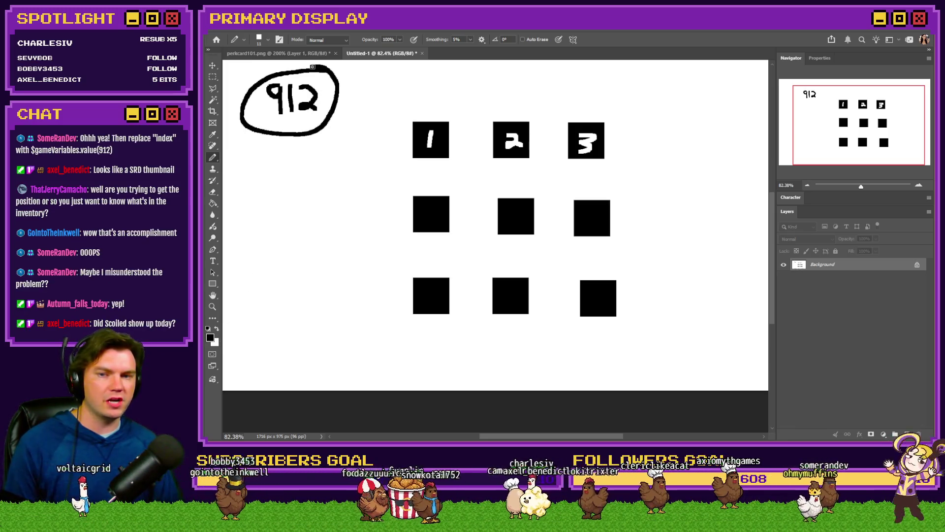
pyautogui.hotkey('ctrl', 'z')
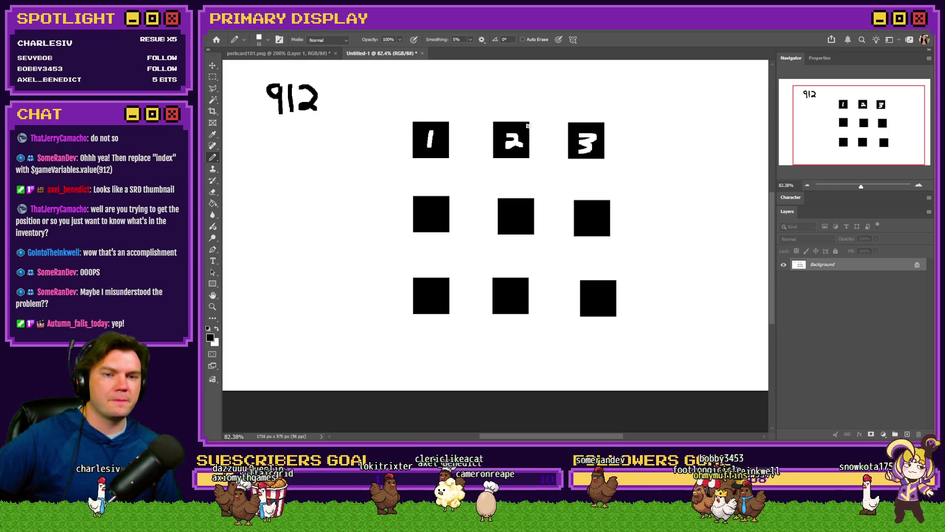
pyautogui.moveTo(611, 111)
pyautogui.mouseDown()
pyautogui.moveTo(432, 109)
pyautogui.moveTo(552, 178)
pyautogui.moveTo(605, 112)
pyautogui.moveTo(590, 115)
pyautogui.mouseUp()
pyautogui.hotkey('ctrl', 'z')
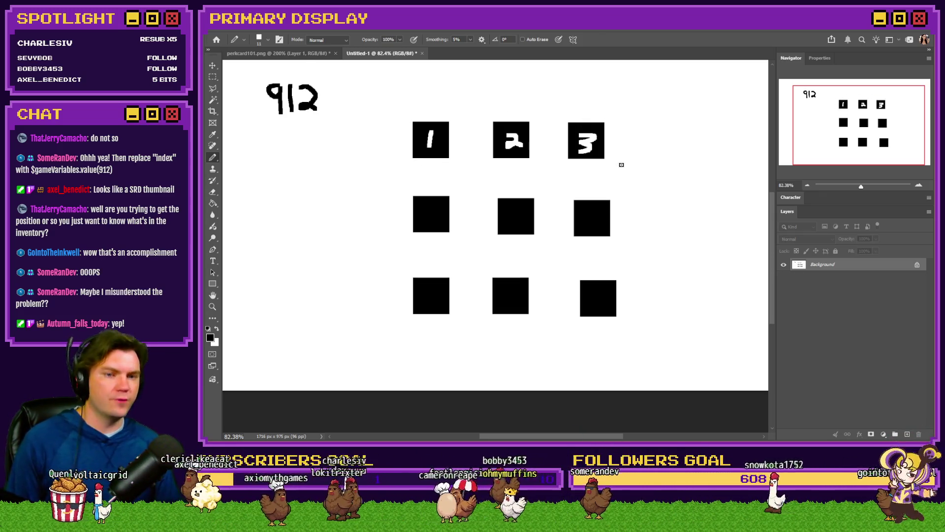
pyautogui.moveTo(623, 139); pyautogui.dragTo(629, 306)
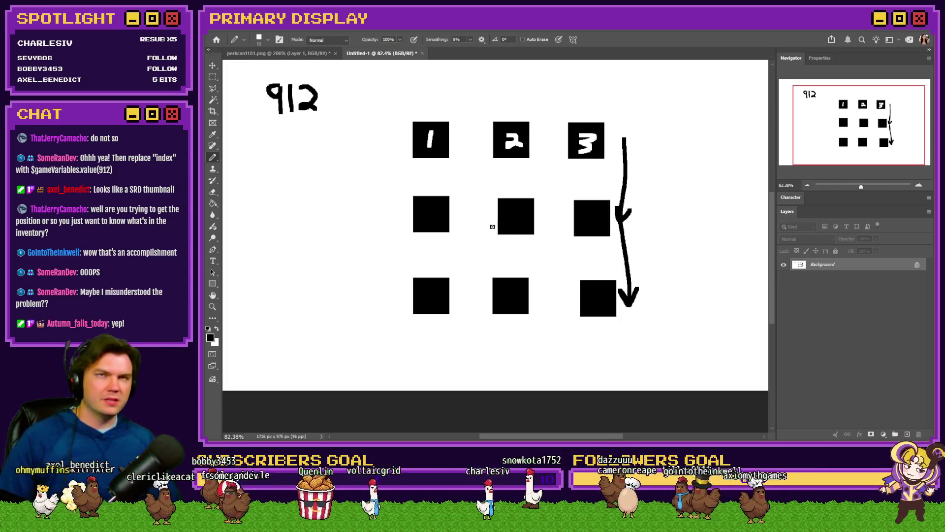
pyautogui.hotkey('ctrl', 'z')
pyautogui.hotkey('ctrl', 'z')
pyautogui.hotkey('ctrl', 'z')
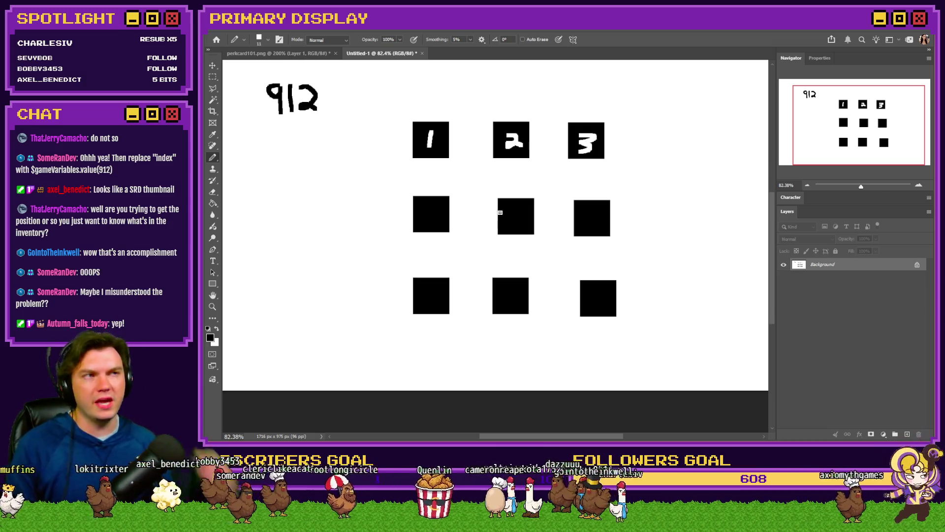
pyautogui.moveTo(329, 73)
pyautogui.mouseDown()
pyautogui.moveTo(245, 97)
pyautogui.moveTo(337, 99)
pyautogui.moveTo(317, 78)
pyautogui.mouseUp()
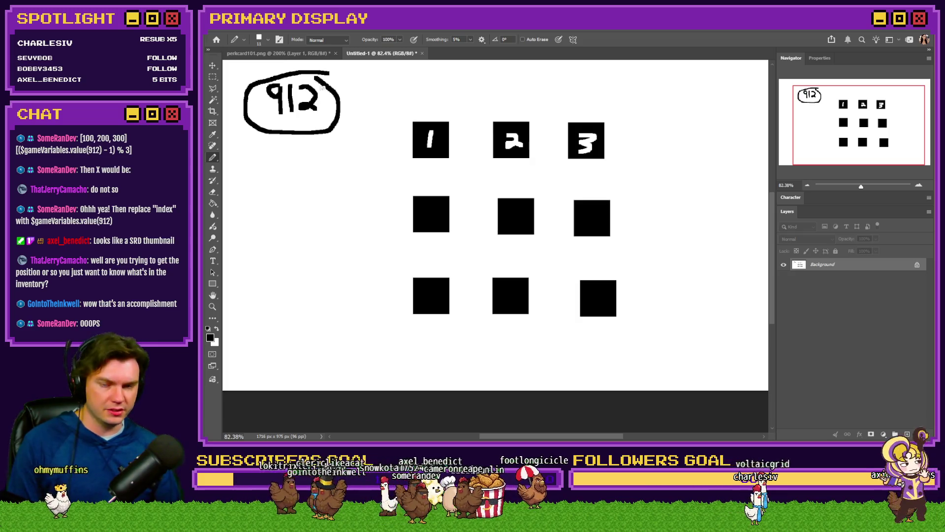
pyautogui.hotkey('ctrl', 'z')
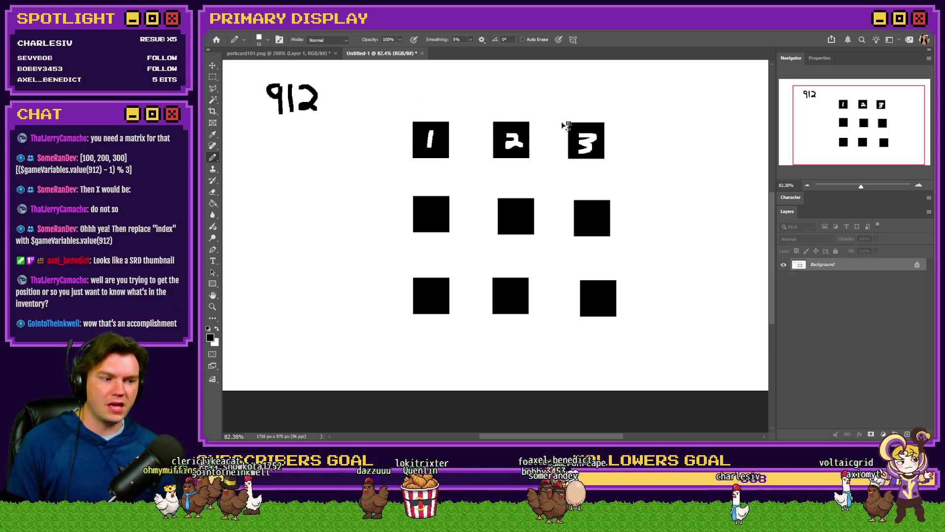
pyautogui.moveTo(643, 129)
pyautogui.mouseDown()
pyautogui.moveTo(632, 140)
pyautogui.moveTo(636, 133)
pyautogui.moveTo(654, 148)
pyautogui.moveTo(658, 133)
pyautogui.mouseUp()
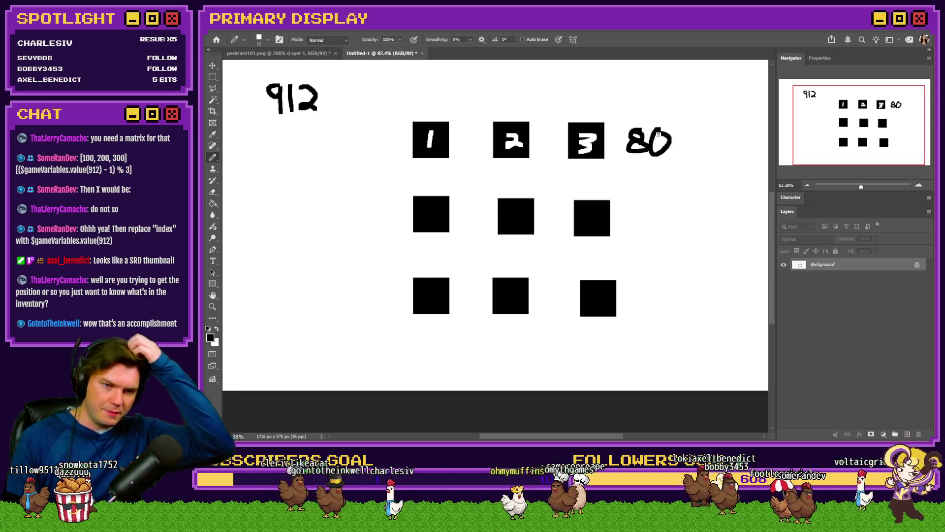
pyautogui.moveTo(549, 94)
pyautogui.mouseDown()
pyautogui.moveTo(620, 95)
pyautogui.moveTo(585, 99)
pyautogui.moveTo(585, 116)
pyautogui.mouseUp()
pyautogui.hotkey('ctrl', 'z')
pyautogui.hotkey('ctrl', 'z')
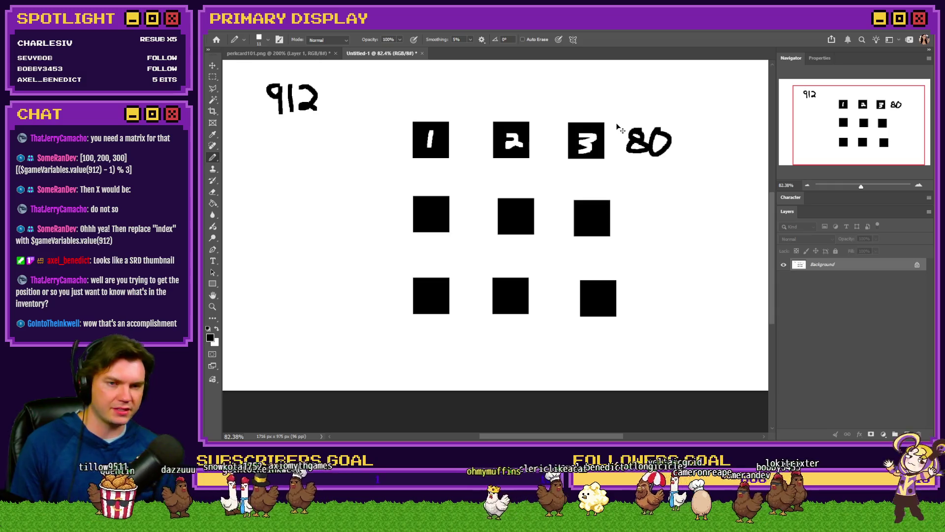
pyautogui.hotkey('ctrl', 'z')
pyautogui.hotkey('ctrl', 'z')
pyautogui.hotkey('ctrl', 'z')
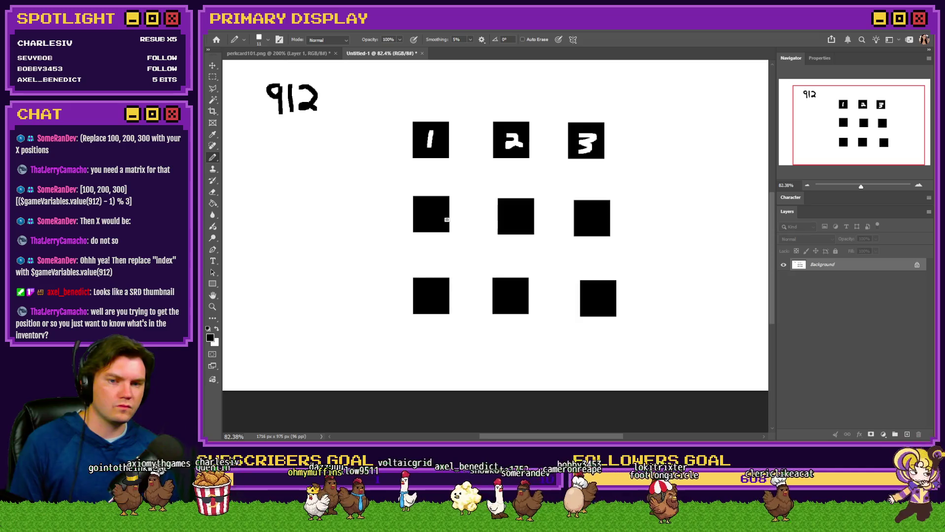
# Step: Return to white and write digits 4–9 on the middle and bottom-row squares
pyautogui.click(218, 329)
pyautogui.moveTo(420, 204)
pyautogui.mouseDown()
pyautogui.moveTo(434, 213)
pyautogui.moveTo(429, 223)
pyautogui.mouseUp()
pyautogui.moveTo(516, 206); pyautogui.dragTo(504, 224)
pyautogui.moveTo(595, 210)
pyautogui.mouseDown()
pyautogui.moveTo(586, 229)
pyautogui.moveTo(589, 221)
pyautogui.mouseUp()
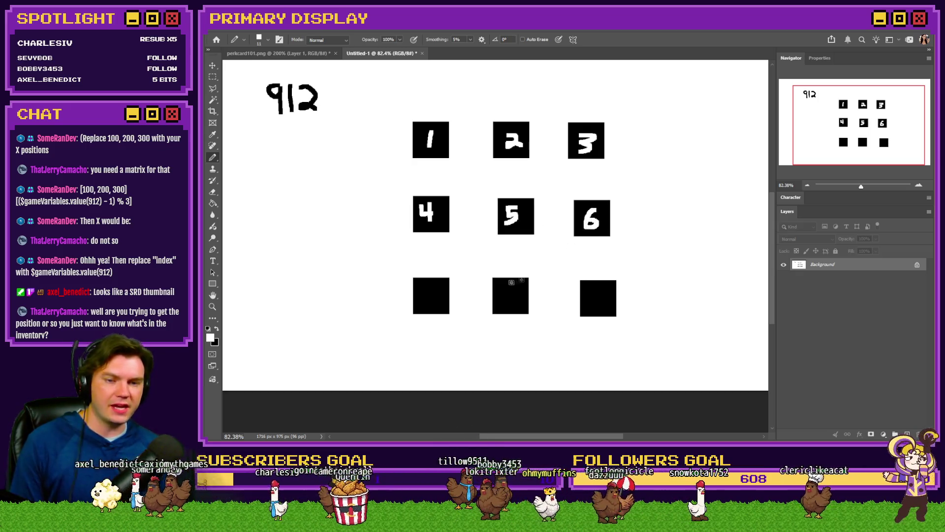
pyautogui.moveTo(426, 288); pyautogui.dragTo(434, 302)
pyautogui.moveTo(514, 288); pyautogui.dragTo(510, 294)
pyautogui.moveTo(596, 288); pyautogui.dragTo(598, 305)
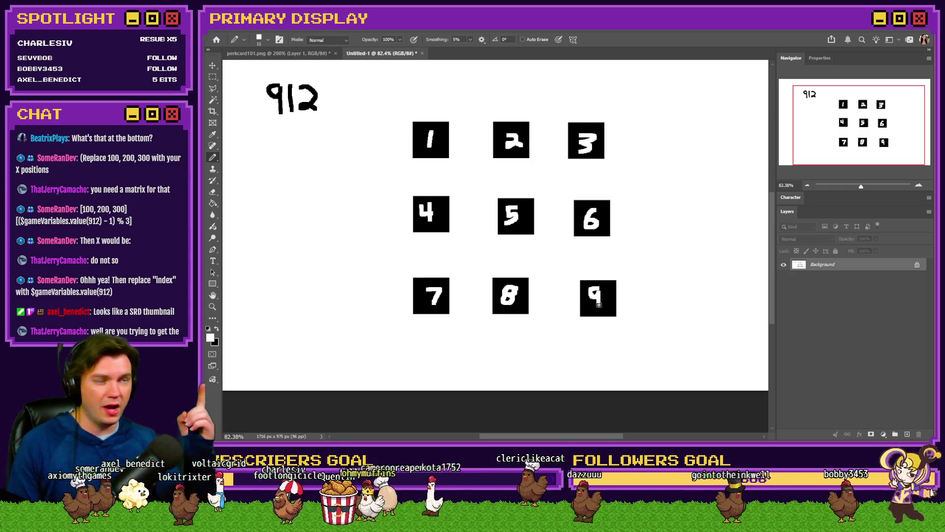
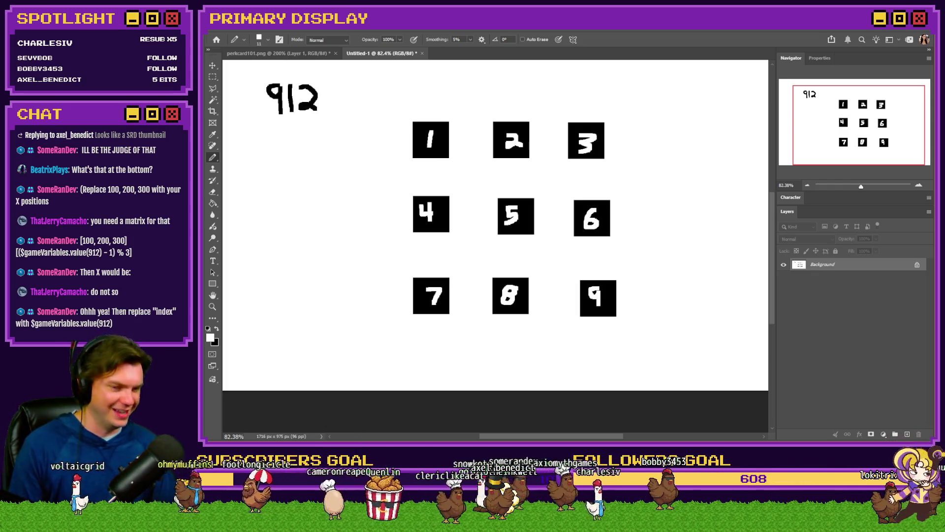
# Step: Return from the Photoshop grid sketch to RPG Maker's perk event script
pyautogui.hotkey('alt', 'Tab')
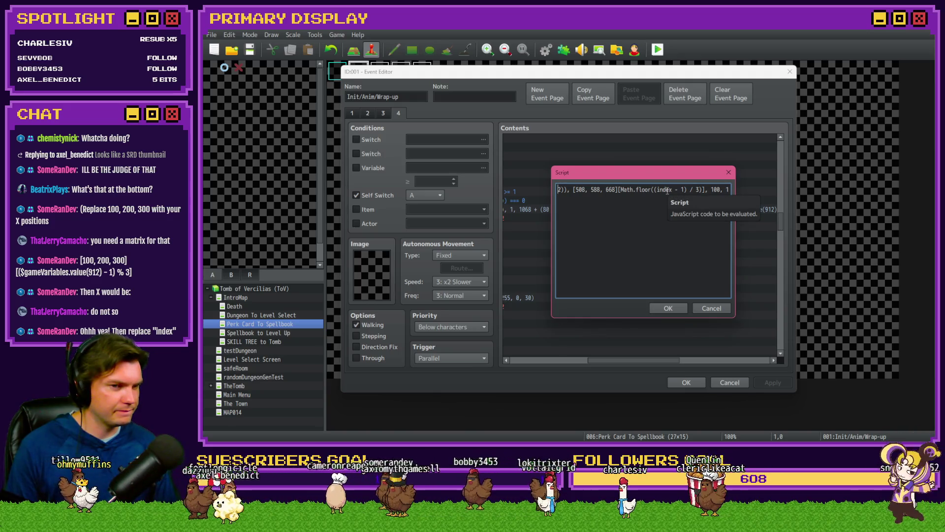
# Step: Replace 'index' in the row lookup with $gameVariables.value(912)
pyautogui.moveTo(573, 192); pyautogui.dragTo(699, 190)
pyautogui.click(670, 190)
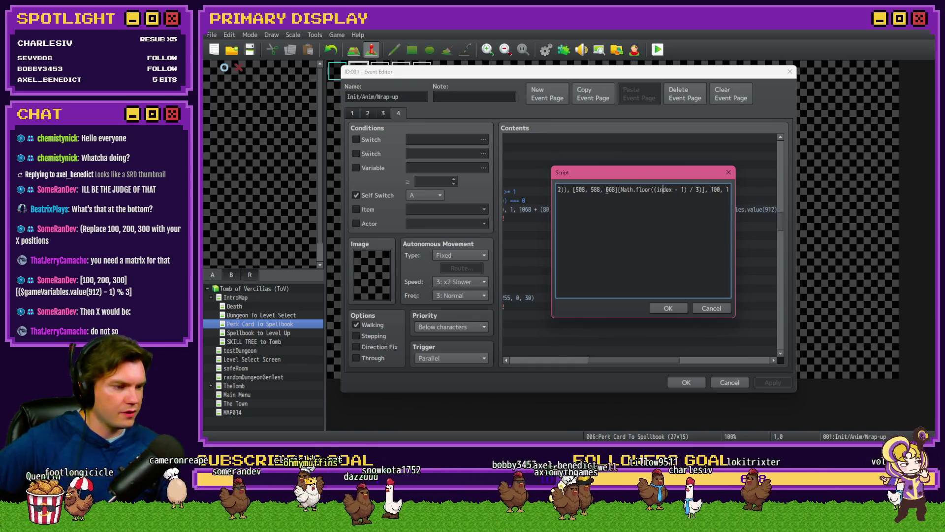
pyautogui.doubleClick(664, 190)
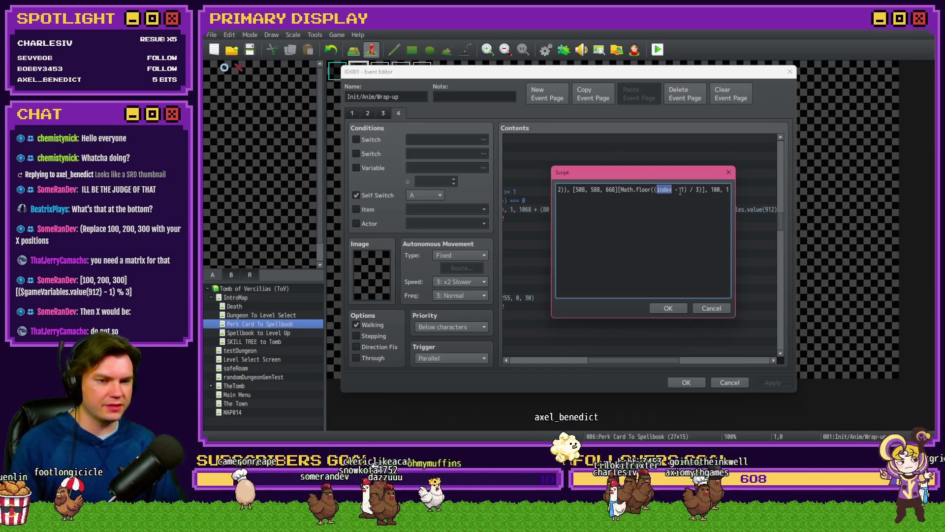
pyautogui.write('$gameVariables.value(')
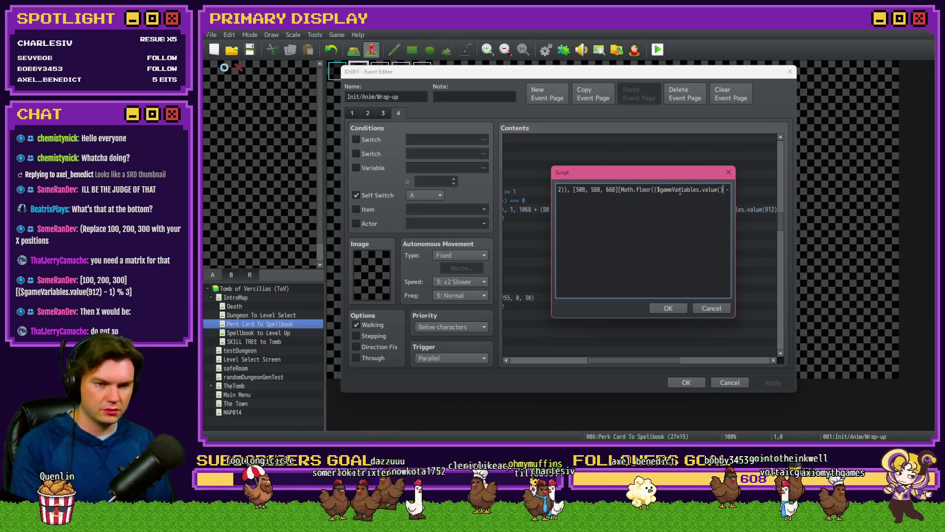
pyautogui.write('912)')
pyautogui.press('Right')
pyautogui.press('Right')
pyautogui.press('Right')
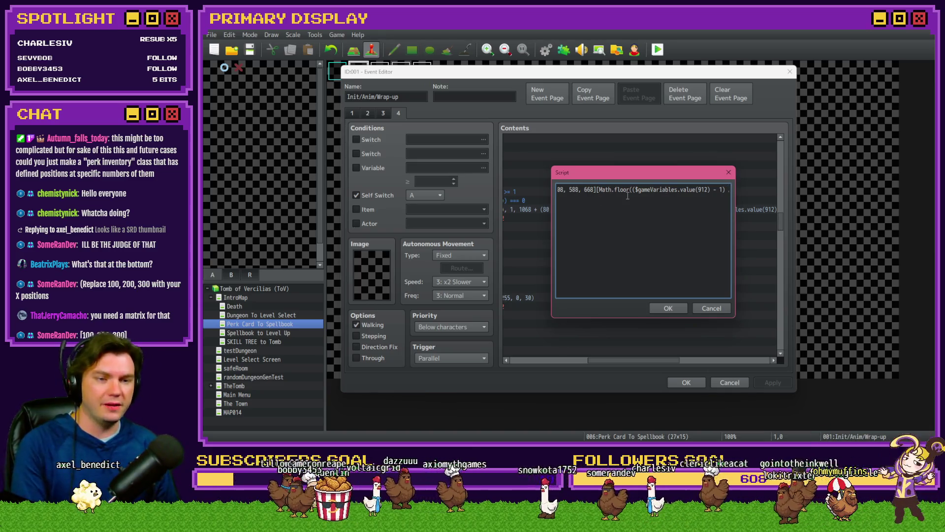
pyautogui.click(593, 190)
# Step: Complete the lookup as [508, 588, 668][Math.floor(($gameVariables.value(912) - 1) % 3)] and copy it
pyautogui.press('Home')
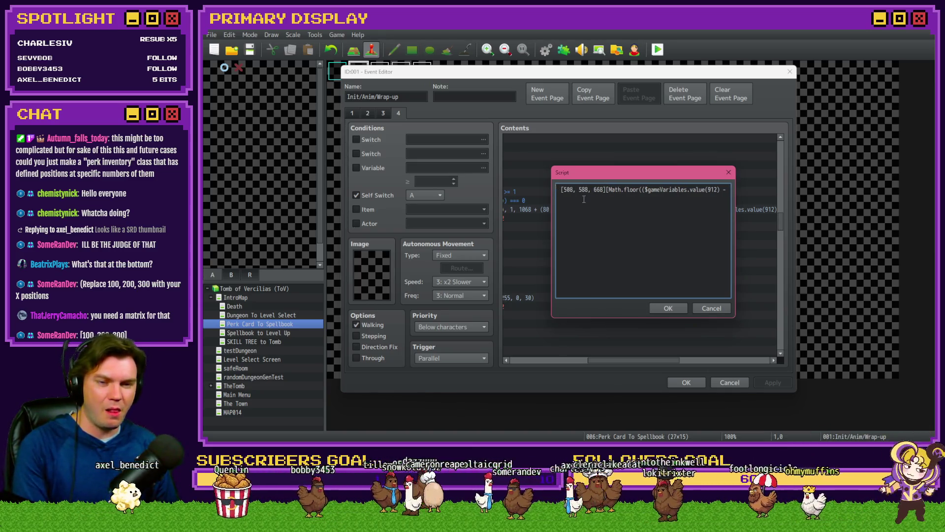
pyautogui.click(577, 195)
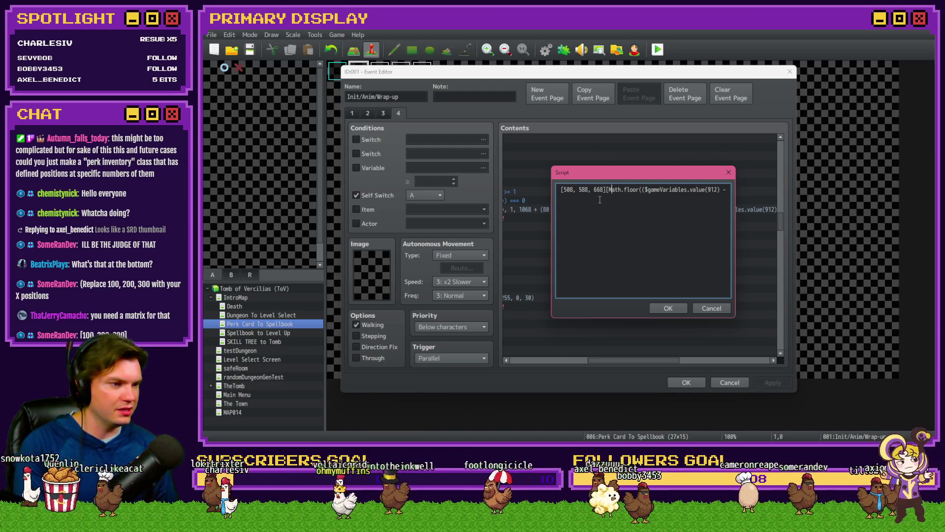
pyautogui.write('1) / 3)]')
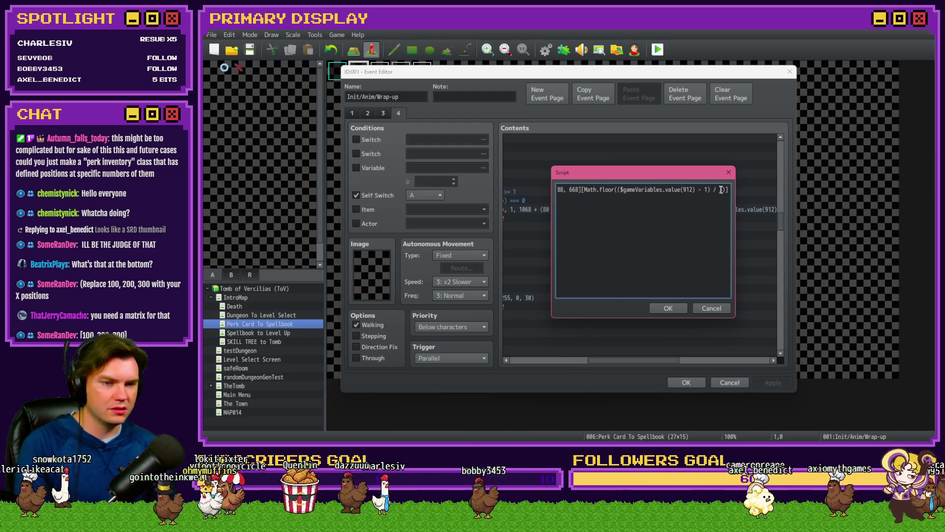
pyautogui.doubleClick(715, 189)
pyautogui.write('%')
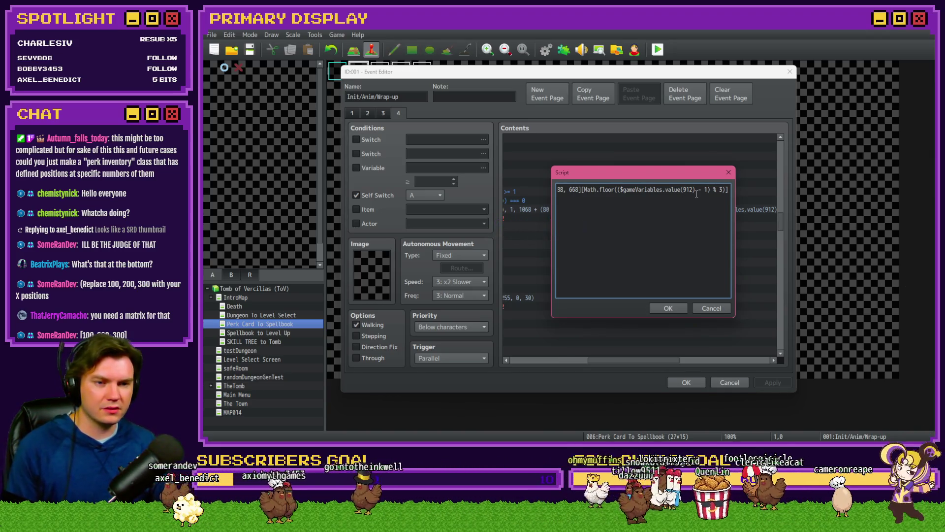
pyautogui.write(',')
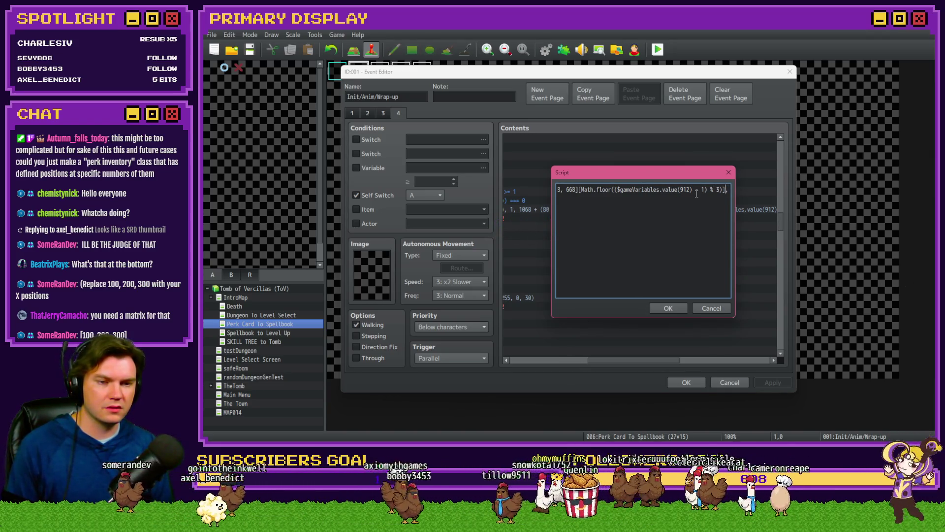
pyautogui.hotkey('ctrl', 'shift', 'Left')
pyautogui.hotkey('ctrl', 'shift', 'Left')
pyautogui.hotkey('ctrl', 'shift', 'Left')
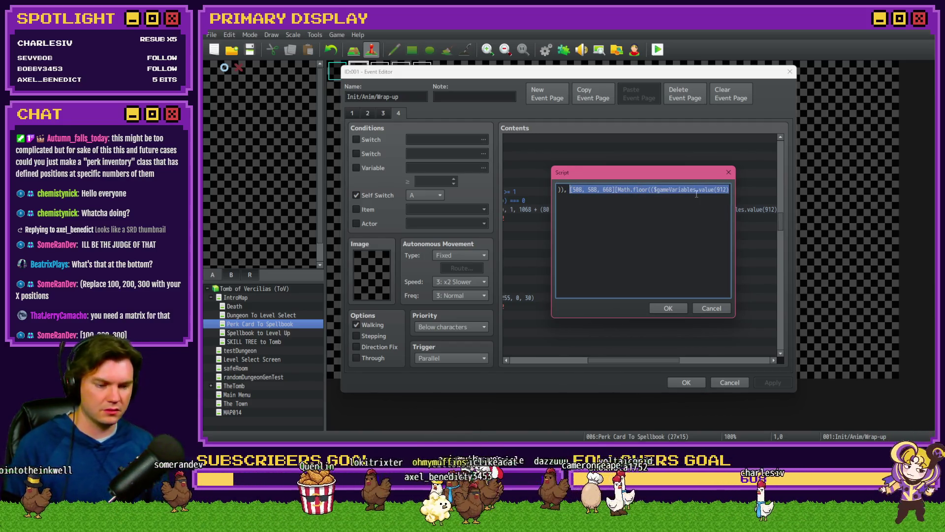
pyautogui.press('super')
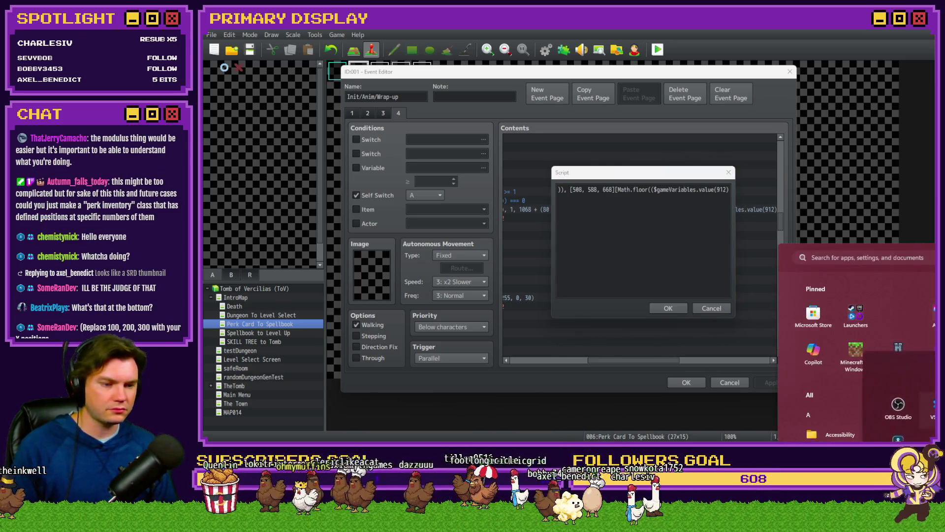
# Step: Paste the copied Y-lookup expression into a new untitled VS Code file
pyautogui.press('Escape')
pyautogui.hotkey('alt', 'Tab')
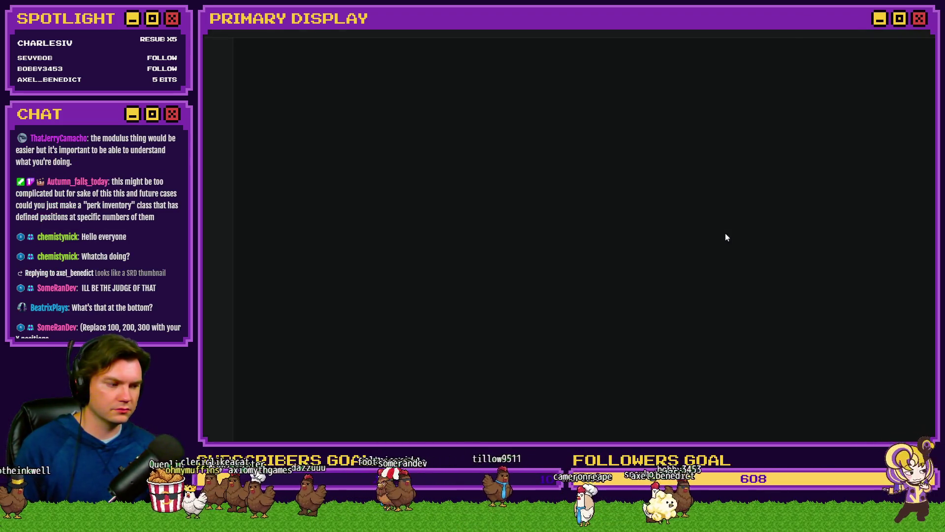
pyautogui.hotkey('ctrl', 'n')
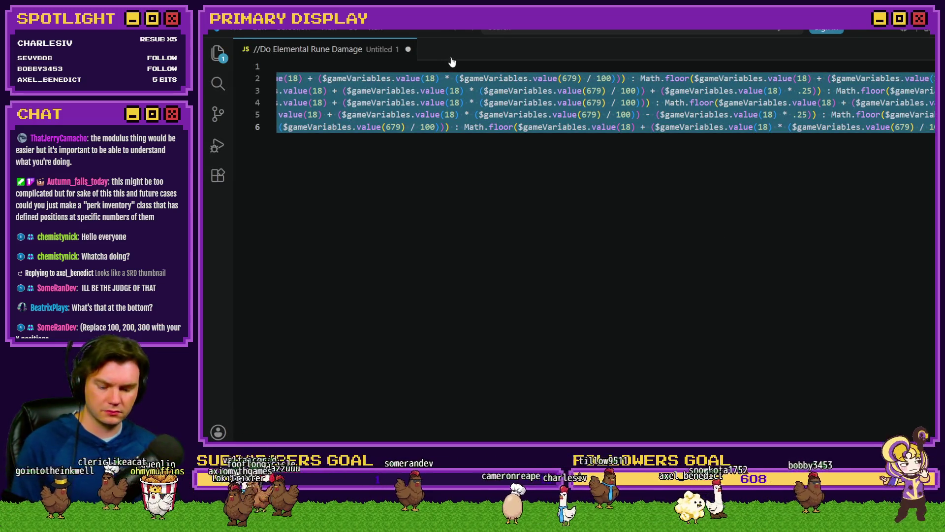
pyautogui.write('[508, 588, 668][Math.floor(($gameVariables.value(912) - 1) % 3)]')
# Step: Hide the side panel, enlarge the text, and check the brackets around Math.floor
pyautogui.hotkey('ctrl', 'b')
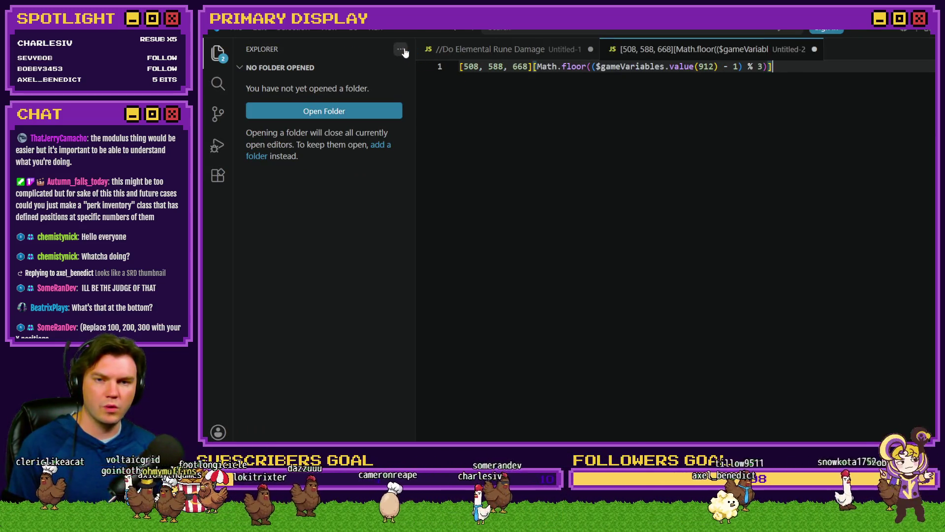
pyautogui.click(401, 50)
pyautogui.click(417, 115)
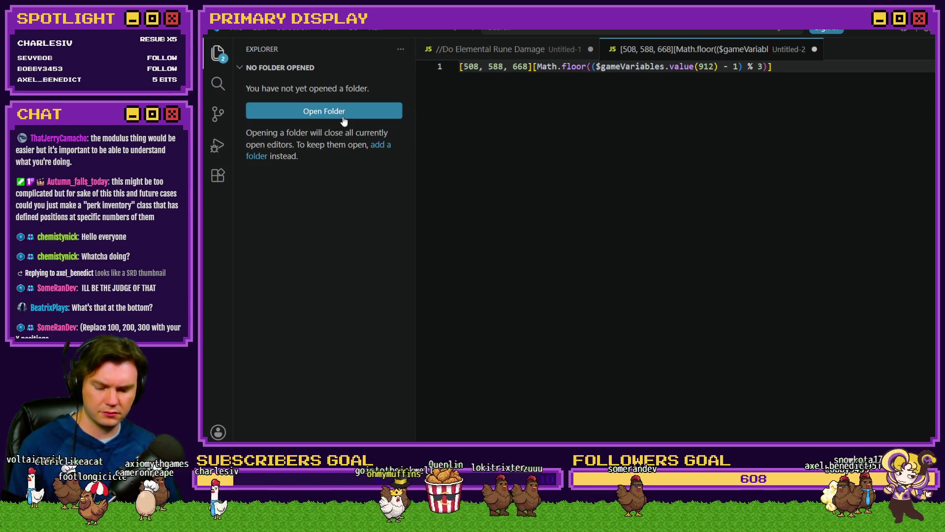
pyautogui.hotkey('ctrl', 'b')
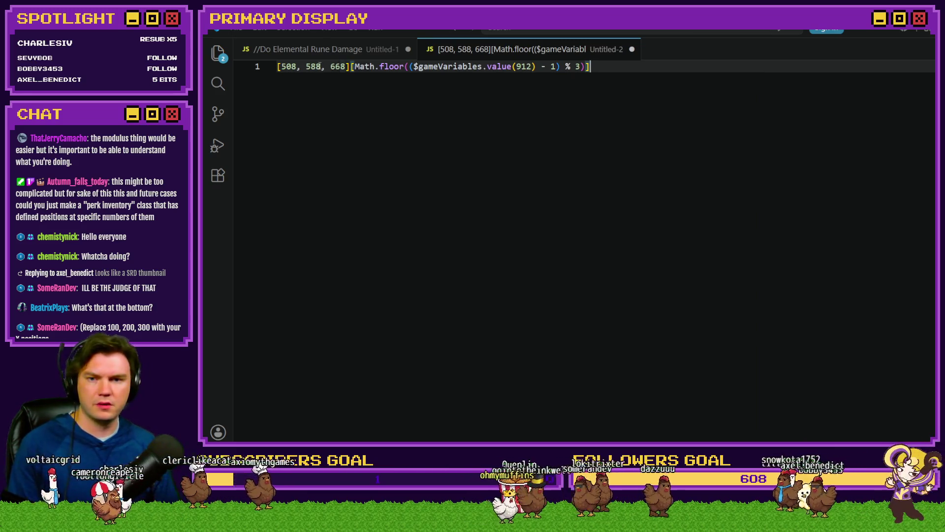
pyautogui.hotkey('ctrl', '=')
pyautogui.hotkey('ctrl', '=')
pyautogui.hotkey('ctrl', '=')
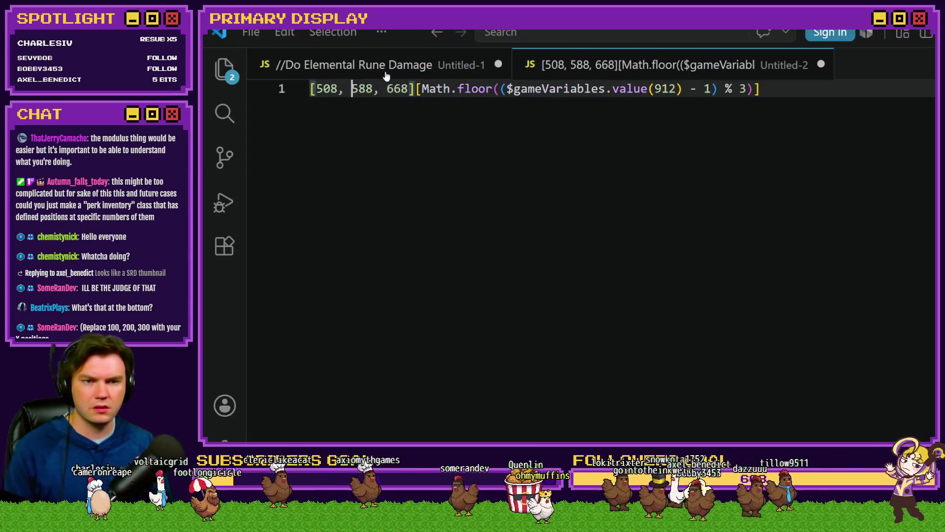
pyautogui.click(517, 167)
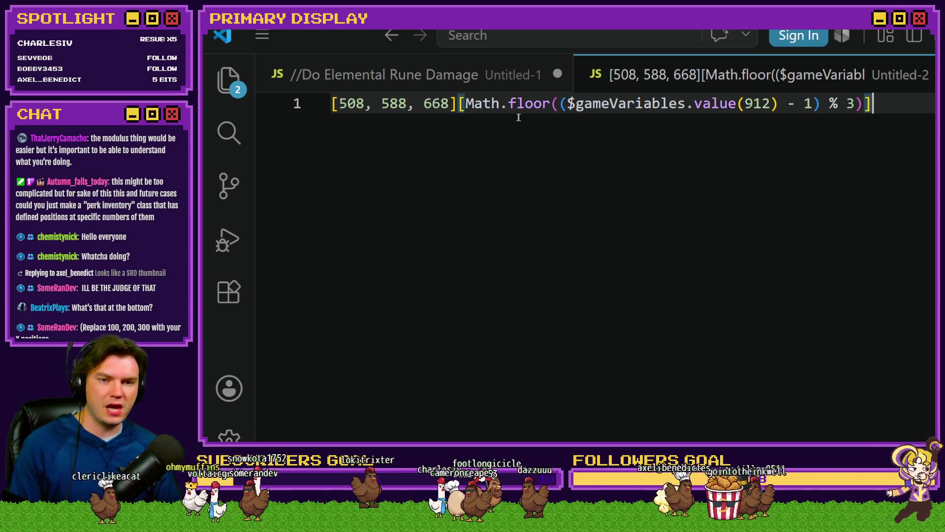
pyautogui.click(555, 105)
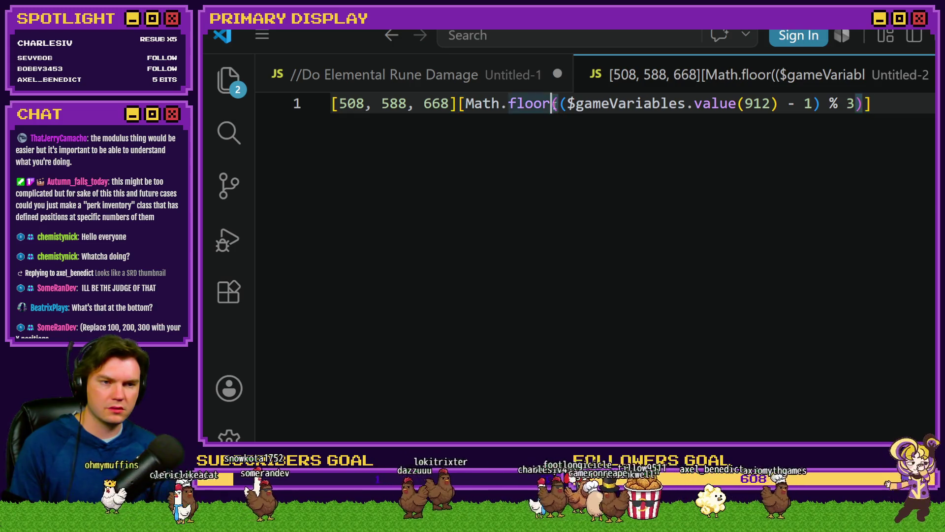
pyautogui.moveTo(567, 105); pyautogui.dragTo(859, 104)
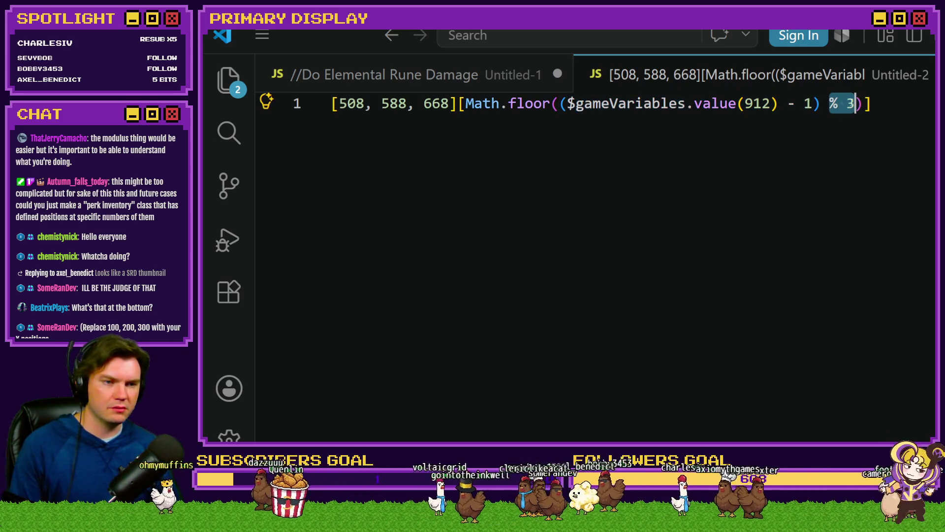
pyautogui.click(890, 107)
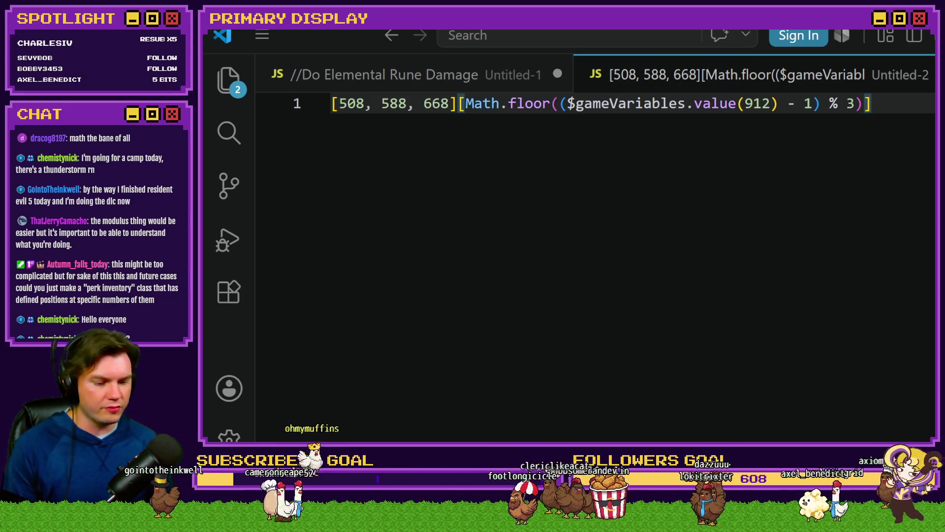
pyautogui.hotkey('alt', 'Tab')
pyautogui.click(668, 309)
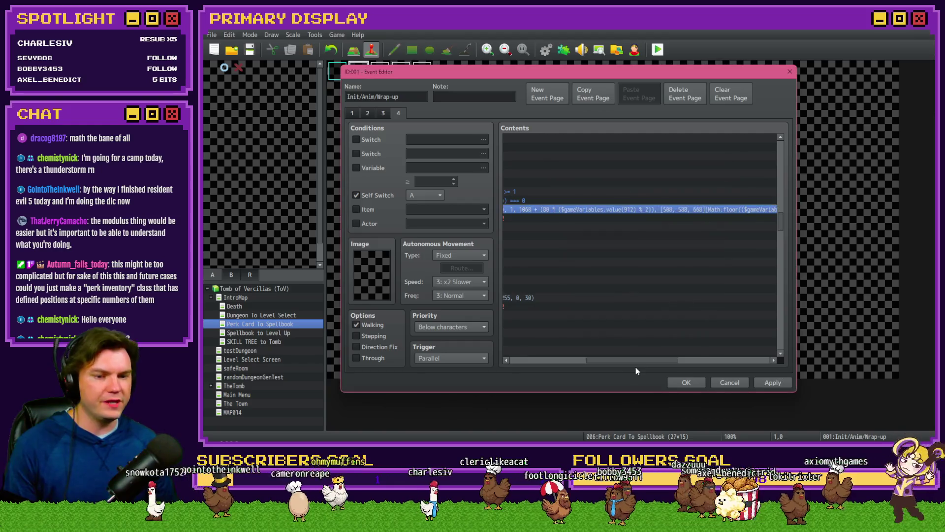
pyautogui.moveTo(583, 363); pyautogui.dragTo(547, 363)
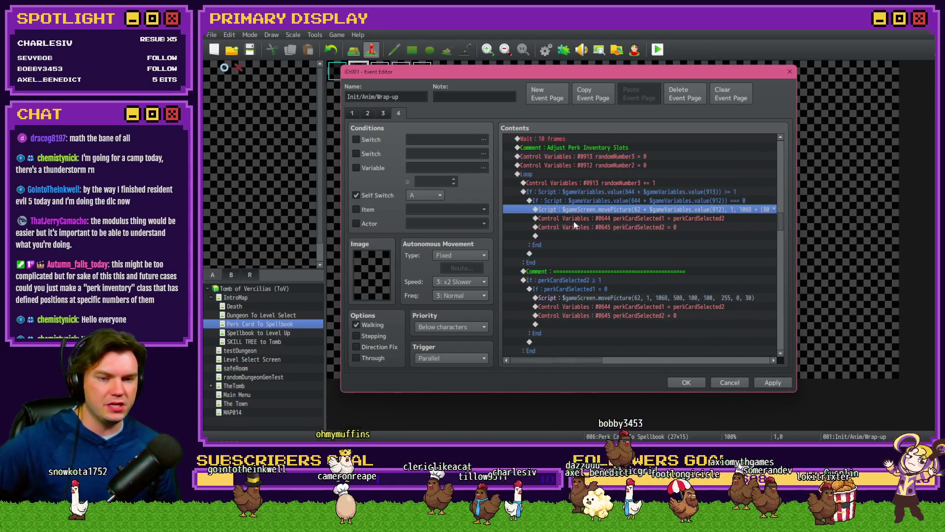
pyautogui.click(580, 200)
pyautogui.click(582, 194)
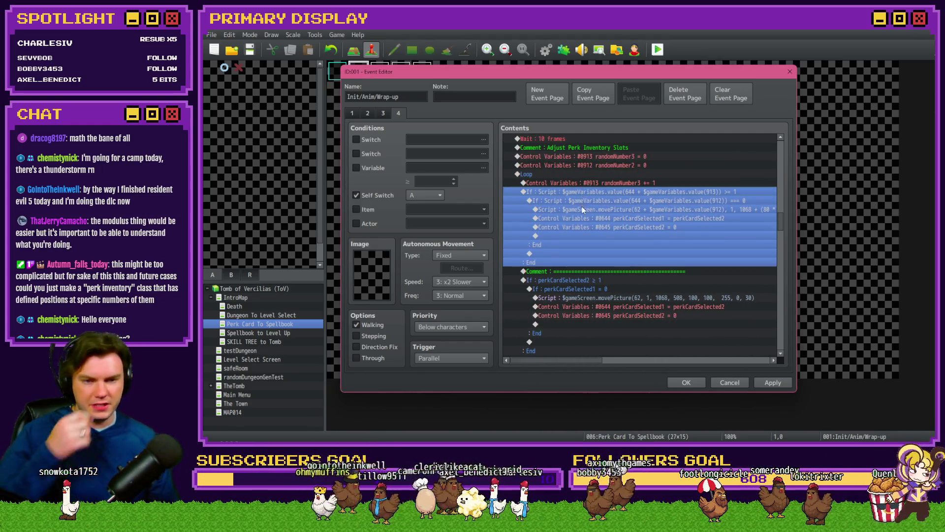
pyautogui.click(582, 217)
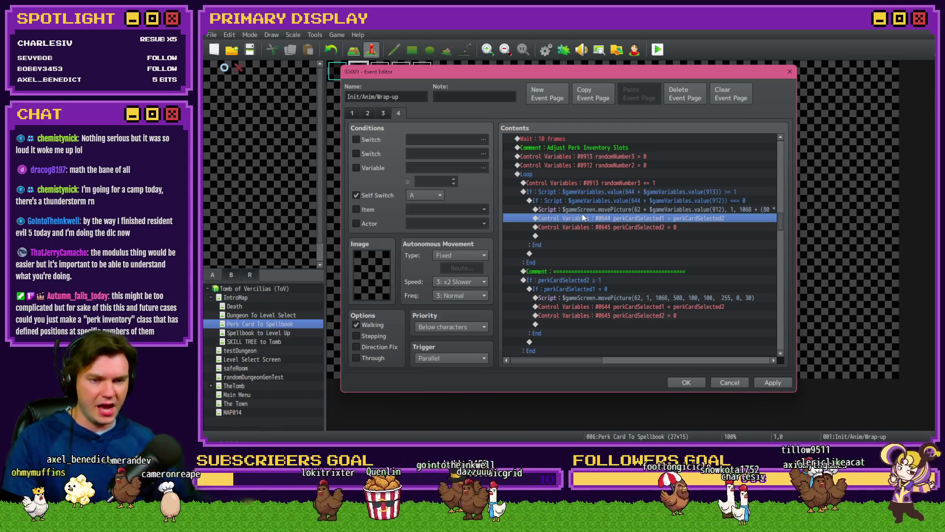
pyautogui.click(707, 192)
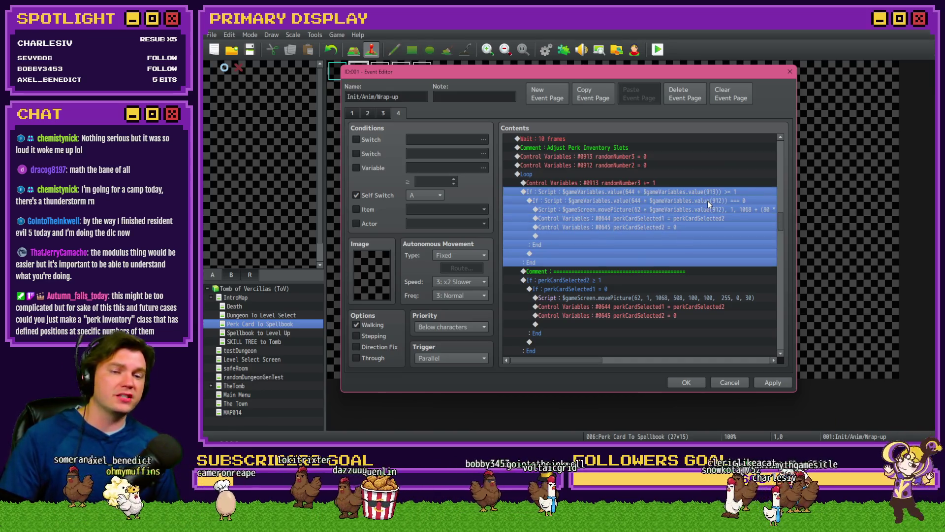
pyautogui.click(709, 201)
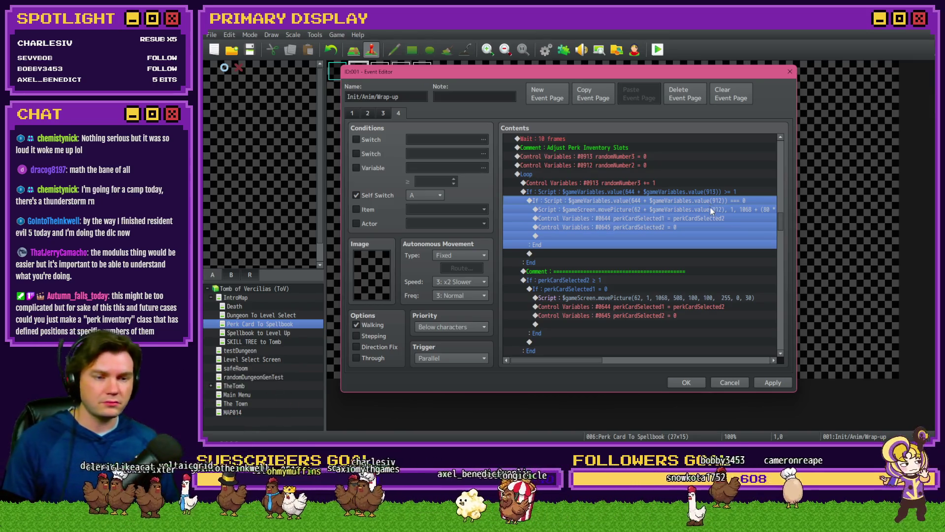
pyautogui.click(708, 209)
pyautogui.moveTo(592, 359); pyautogui.dragTo(654, 376)
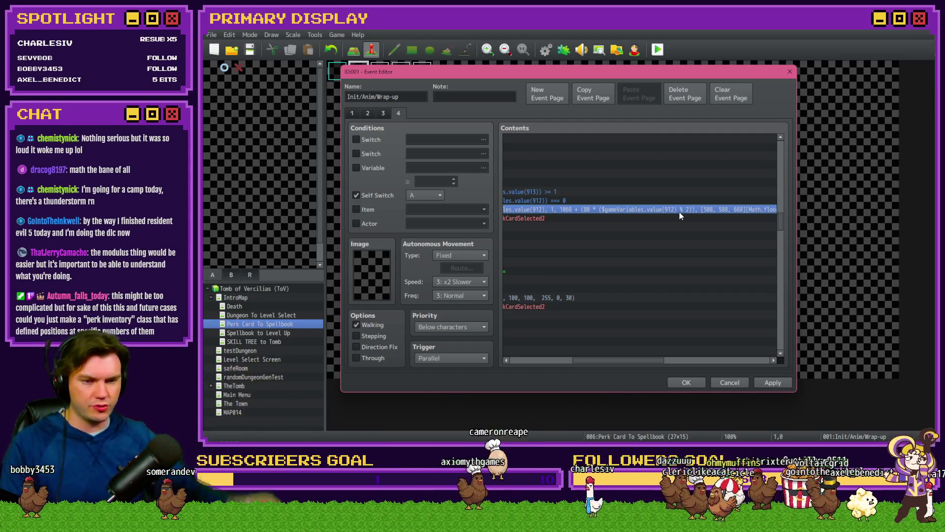
pyautogui.moveTo(627, 359); pyautogui.dragTo(670, 357)
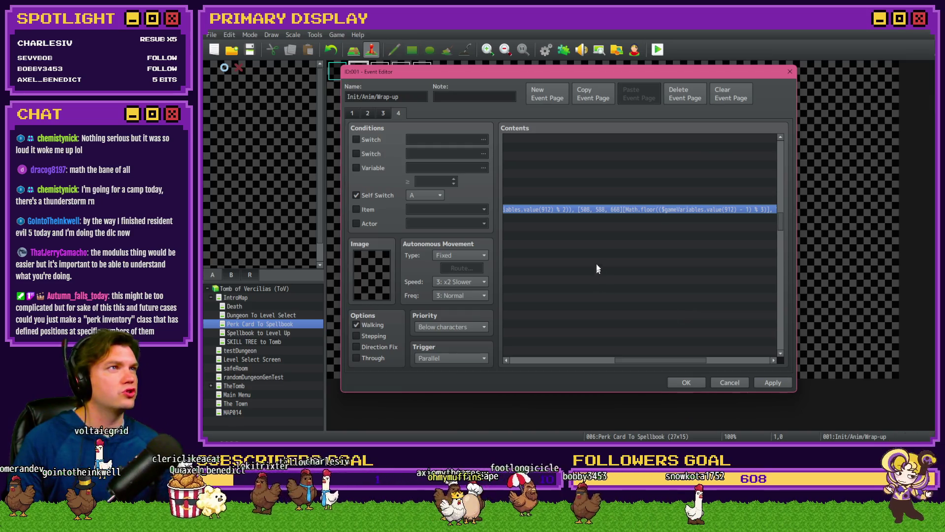
pyautogui.moveTo(618, 360); pyautogui.dragTo(500, 362)
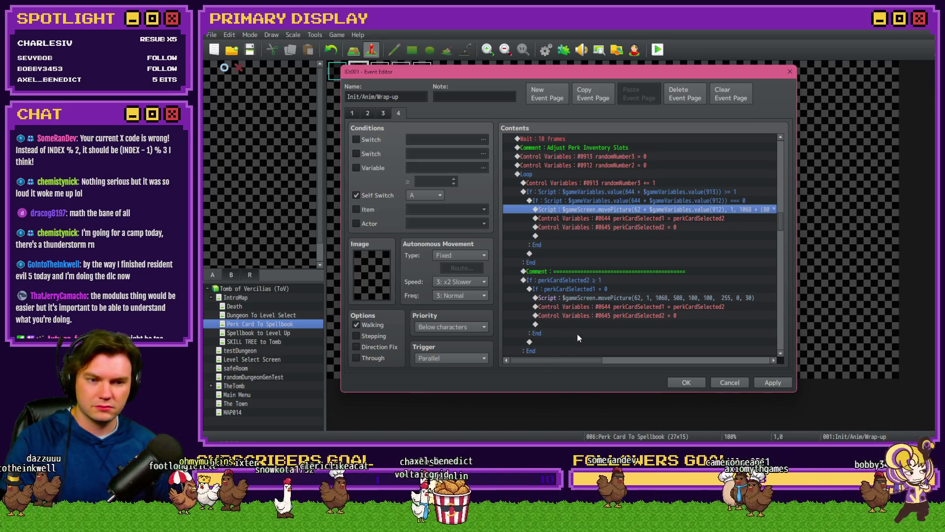
pyautogui.click(682, 205)
pyautogui.doubleClick(682, 205)
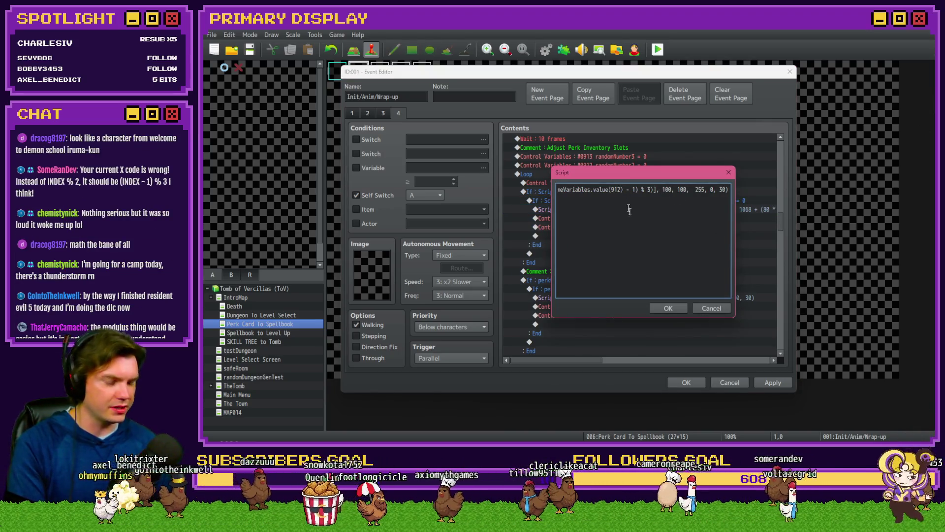
# Step: Copy the x expression 1068 + (80 * ($gameVariables.value(912) % 2)) from movePicture
pyautogui.press('Left')
pyautogui.press('Left')
pyautogui.press('Left')
pyautogui.press('Left')
pyautogui.press('Left')
pyautogui.press('Left')
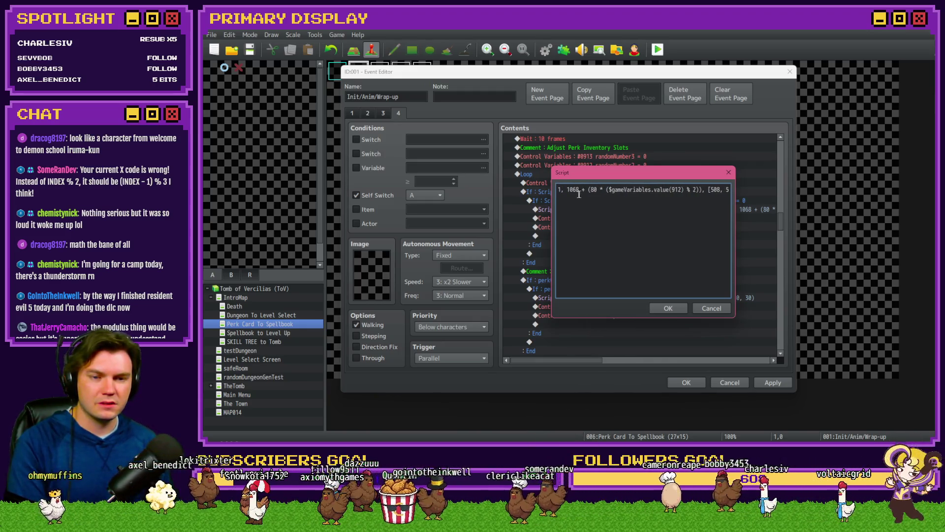
pyautogui.moveTo(573, 190)
pyautogui.mouseDown()
pyautogui.moveTo(557, 190)
pyautogui.moveTo(729, 193)
pyautogui.mouseUp()
pyautogui.click(589, 193)
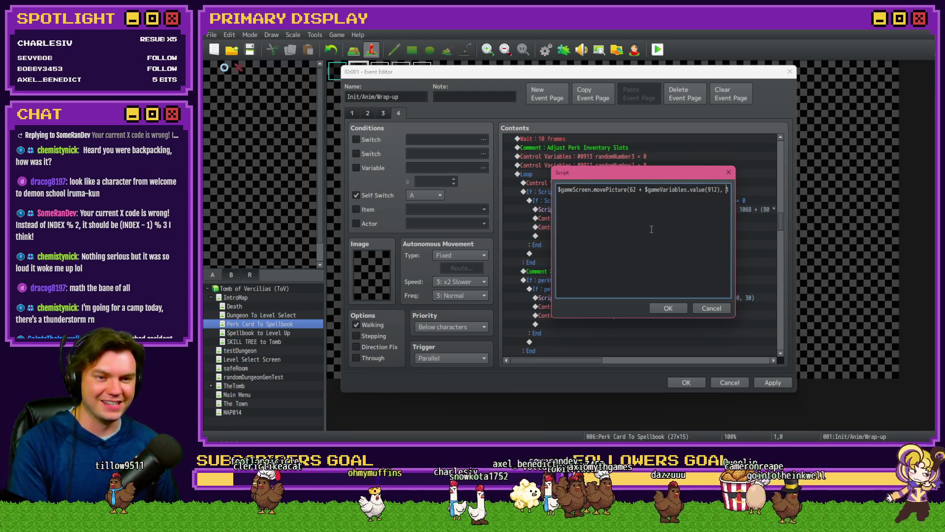
pyautogui.press('Right')
pyautogui.press('Right')
pyautogui.press('Right')
pyautogui.press('Right')
pyautogui.press('Right')
pyautogui.press('Right')
pyautogui.moveTo(570, 189); pyautogui.dragTo(705, 188)
pyautogui.hotkey('alt', 'Tab')
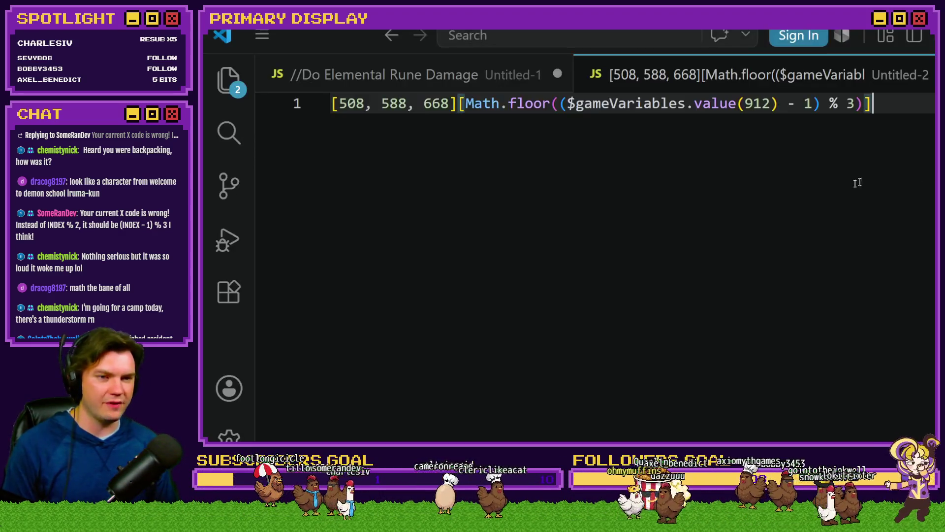
# Step: Paste the x expression onto line 3 and compare it with the line 1 row lookup
pyautogui.press('Return')
pyautogui.press('Return')
pyautogui.write('1068 + (80 * ($gameVariables.value(912) % 2))')
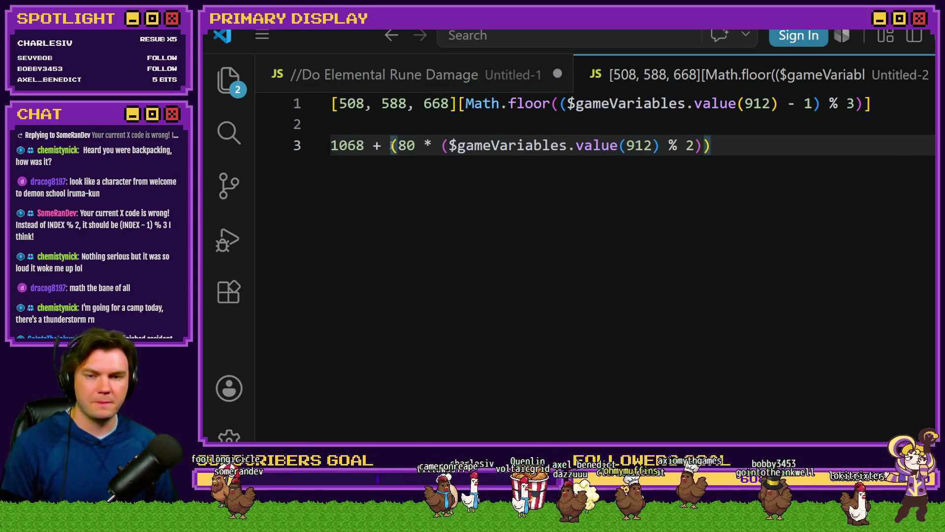
pyautogui.moveTo(331, 145); pyautogui.dragTo(714, 145)
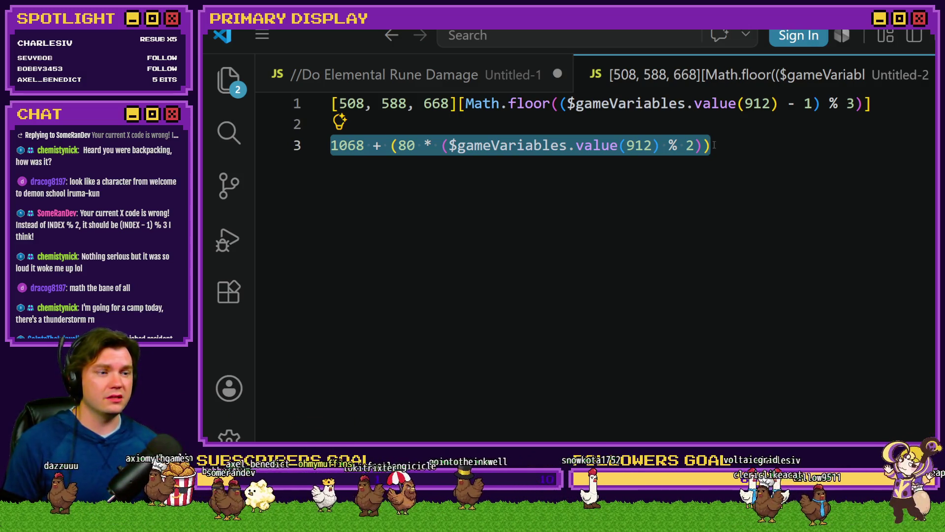
pyautogui.hotkey('alt', 'Tab')
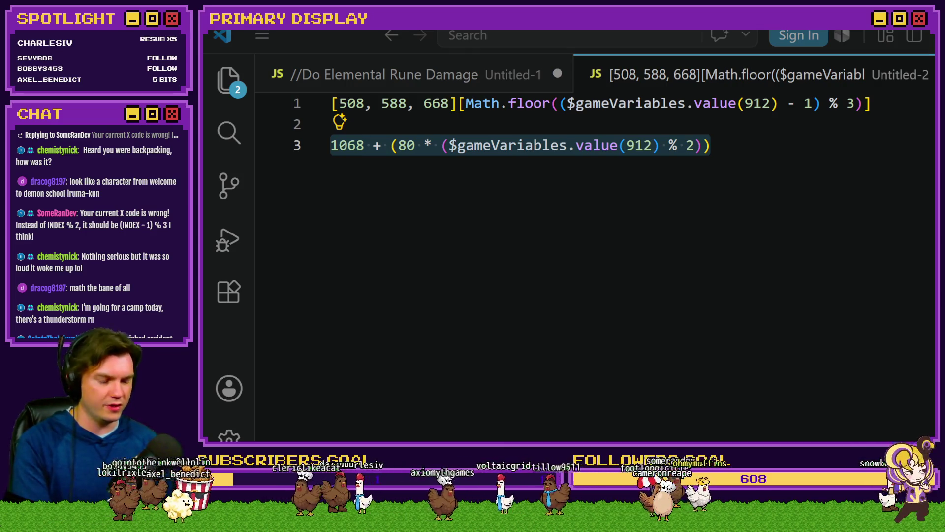
pyautogui.moveTo(881, 106); pyautogui.dragTo(331, 104)
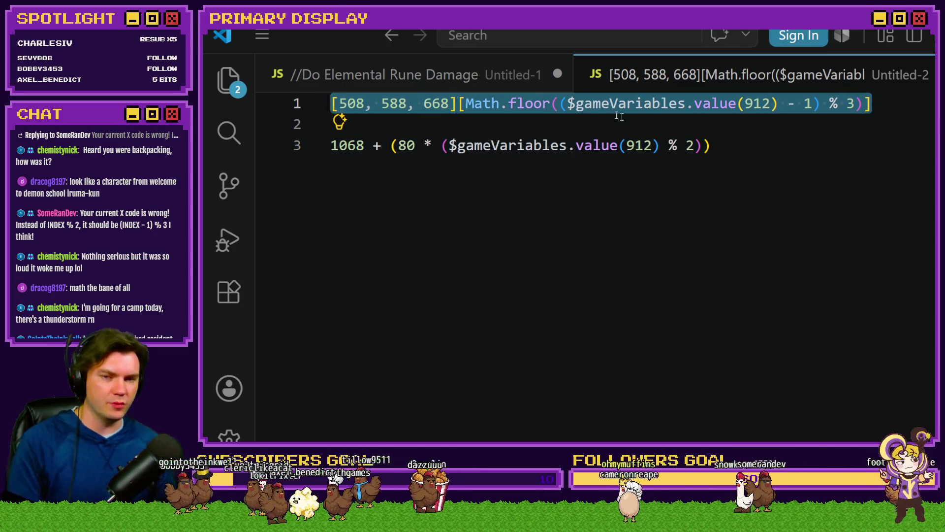
pyautogui.hotkey('alt', 'Tab')
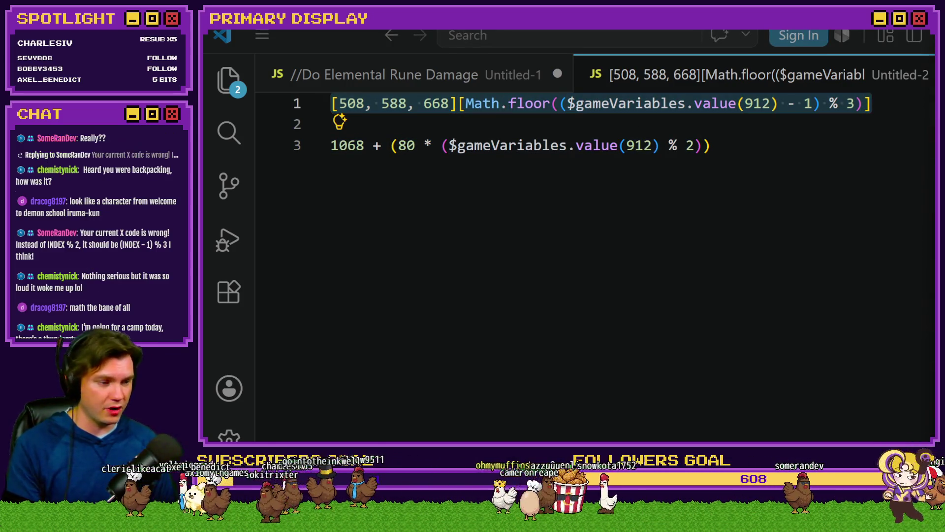
# Step: Compare line 3's 80-pixel column-spacing part against line 1, leaving both unchanged
pyautogui.click(724, 148)
pyautogui.moveTo(724, 148); pyautogui.dragTo(333, 147)
pyautogui.moveTo(714, 146); pyautogui.dragTo(317, 148)
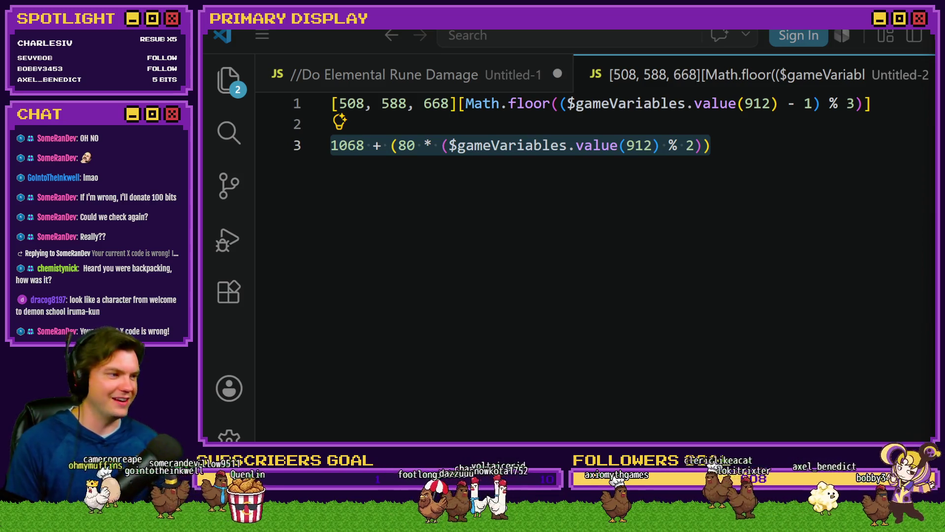
pyautogui.click(768, 186)
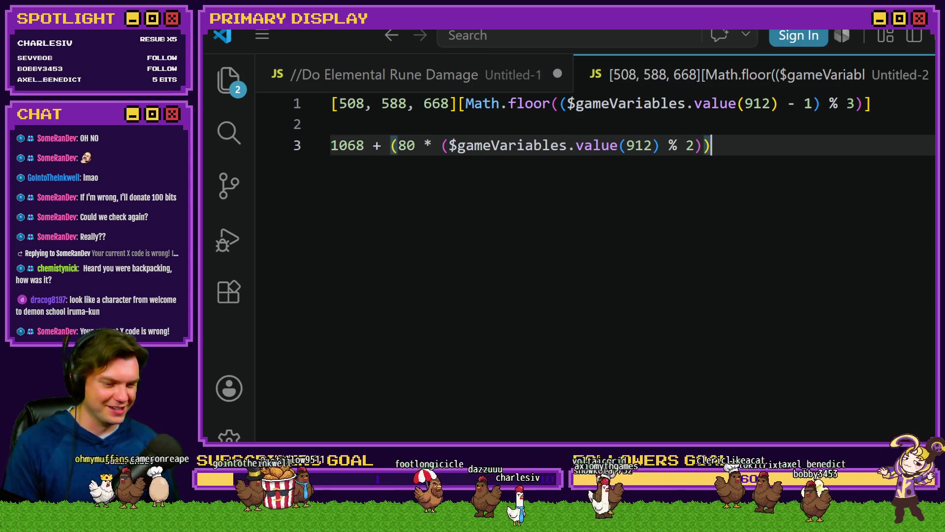
pyautogui.hotkey('alt', 'Tab')
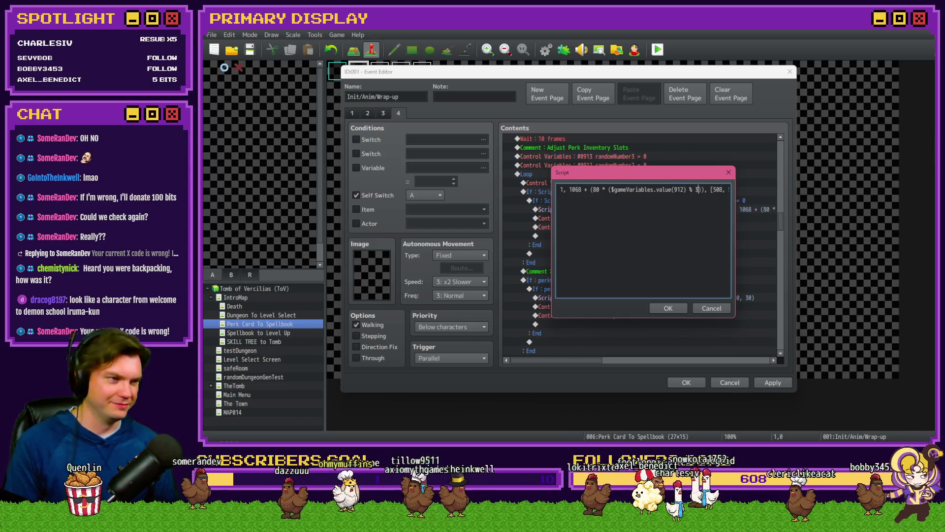
# Step: Review the movePicture script text and close it with Cancel
pyautogui.hotkey('alt', 'Tab')
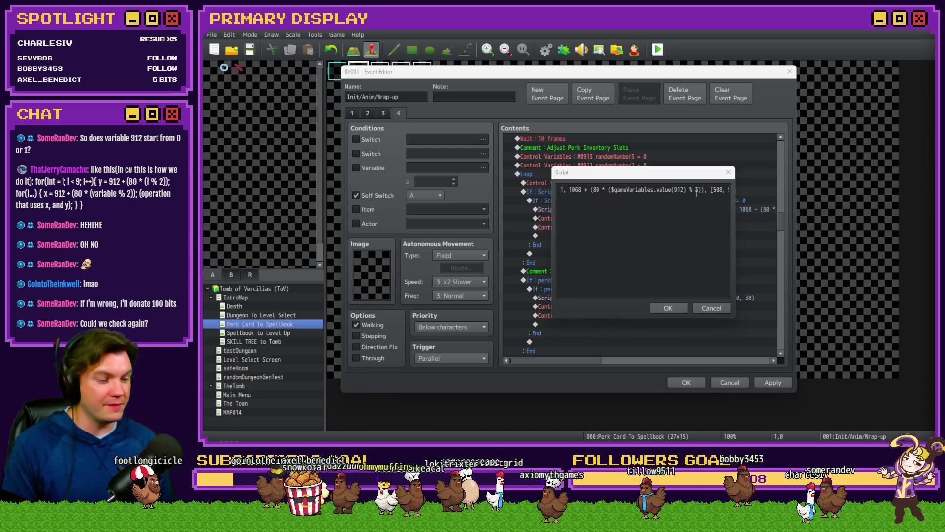
pyautogui.click(668, 307)
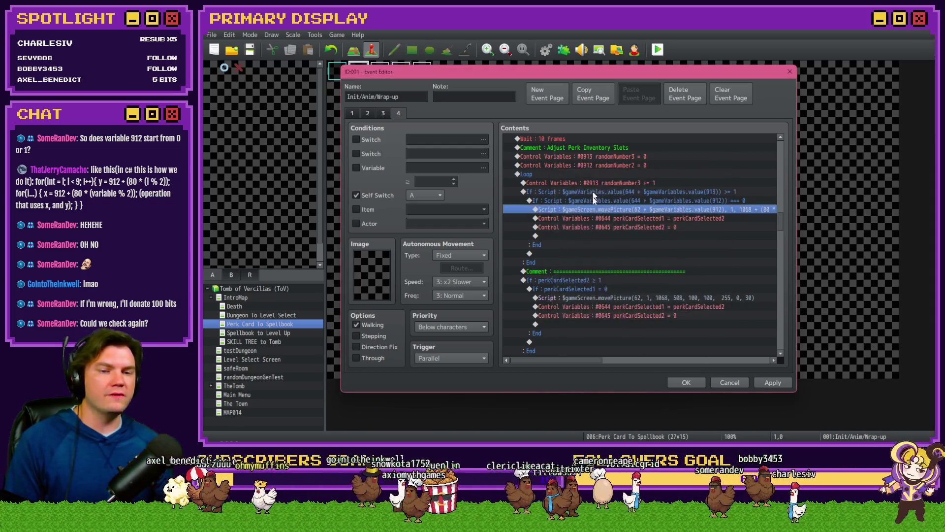
pyautogui.click(605, 166)
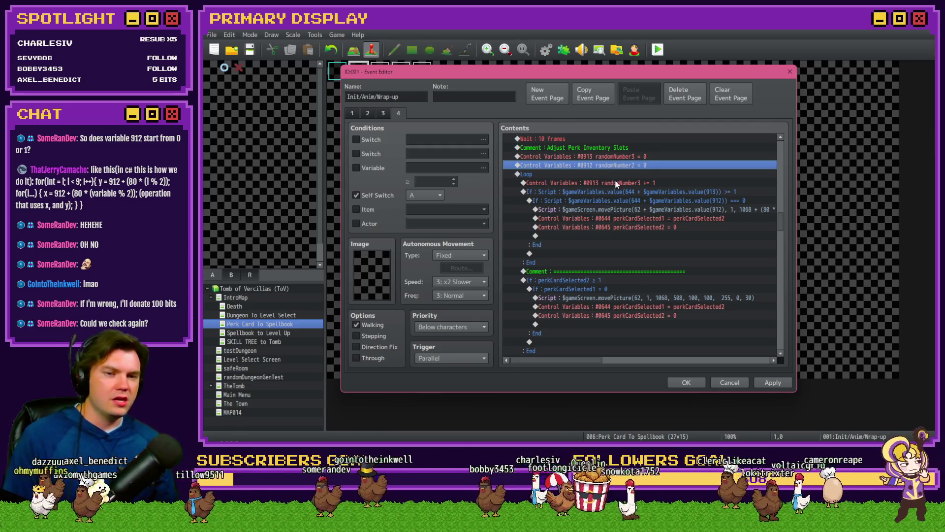
pyautogui.click(617, 183)
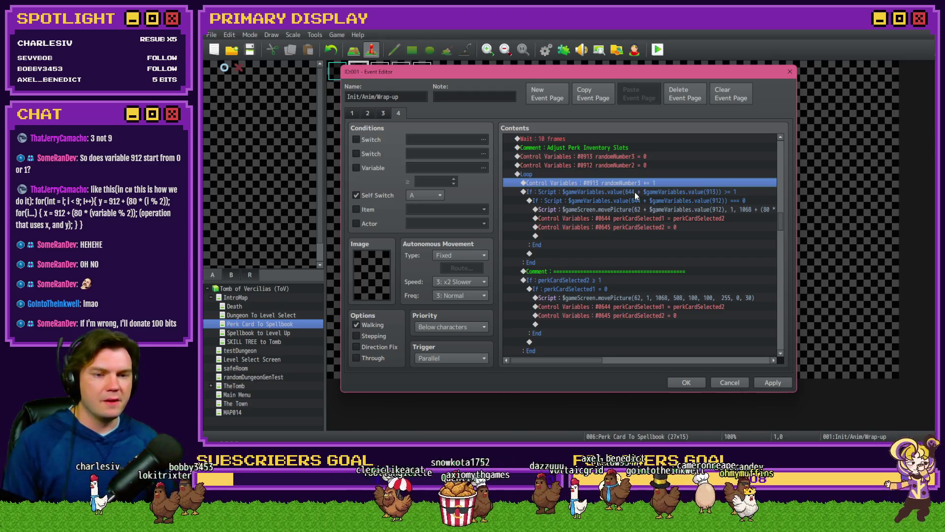
pyautogui.click(634, 192)
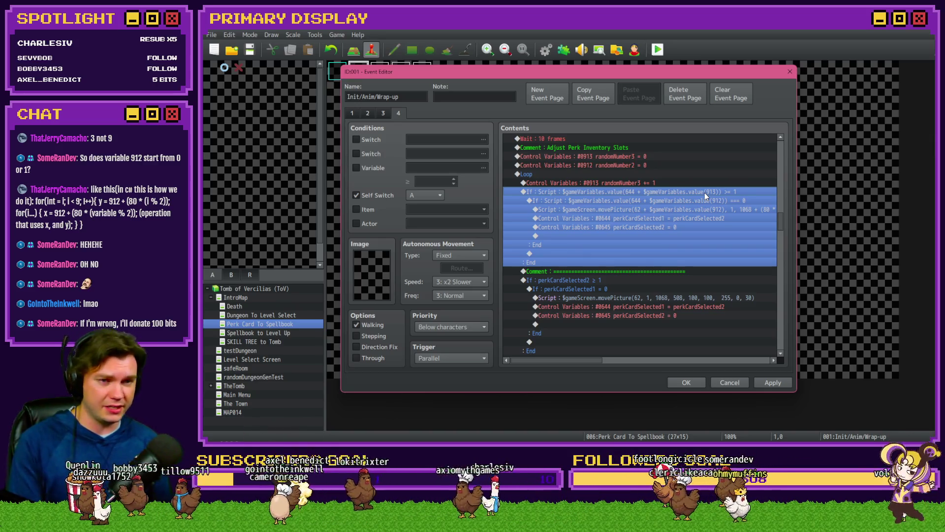
pyautogui.click(693, 200)
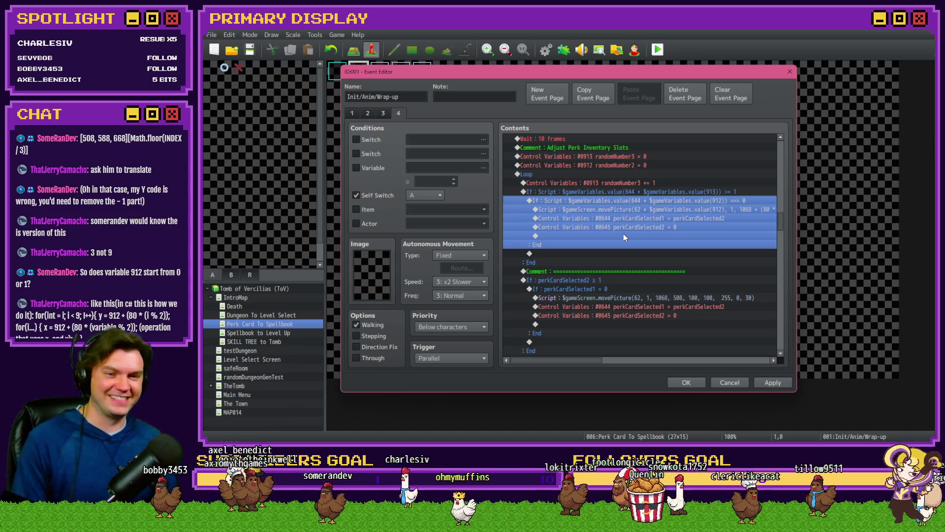
# Step: Remove ' - 1' so the Y lookup uses ($gameVariables.value(912)) % 3
pyautogui.doubleClick(667, 210)
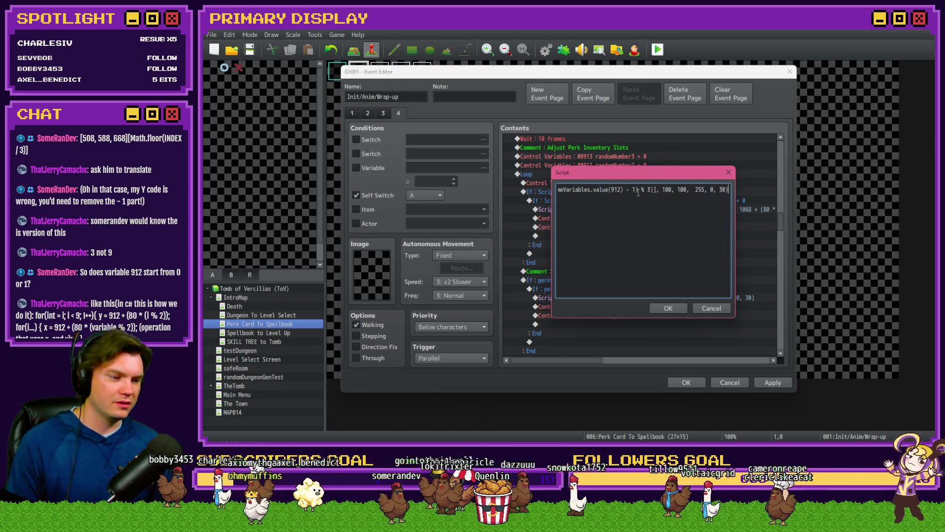
pyautogui.click(640, 191)
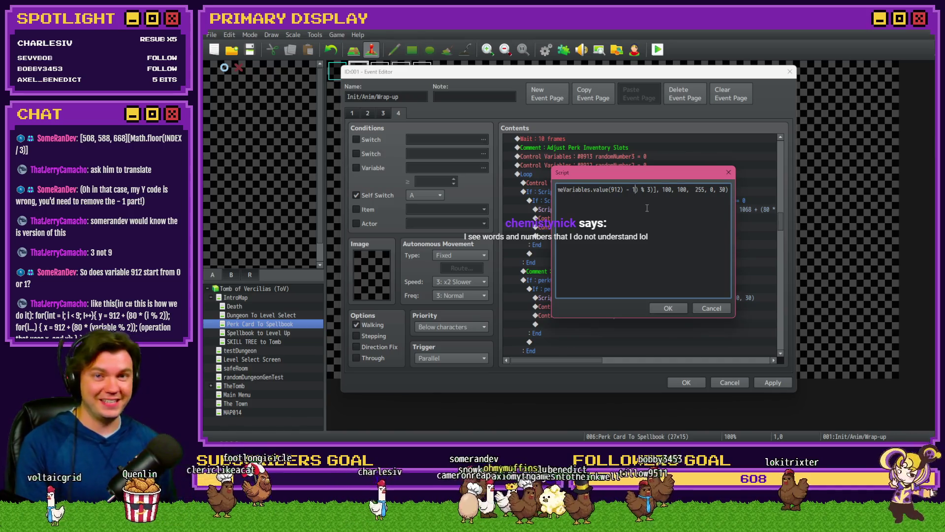
pyautogui.press('BackSpace')
pyautogui.press('BackSpace')
pyautogui.press('BackSpace')
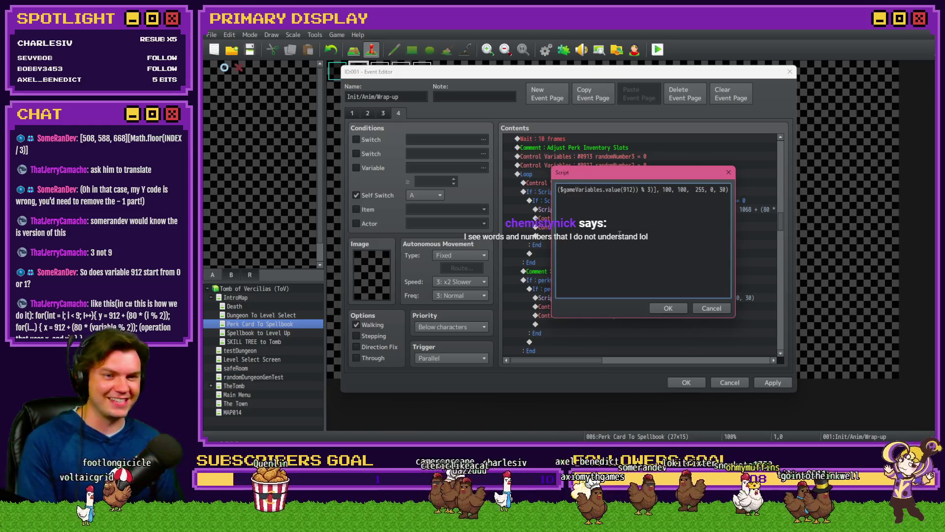
pyautogui.press('Left')
pyautogui.press('Left')
pyautogui.press('Left')
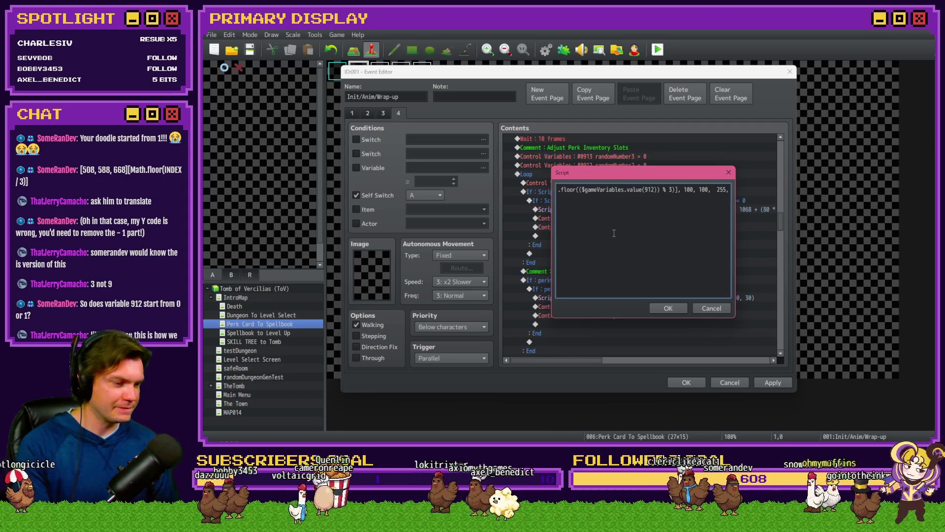
pyautogui.press('Left')
pyautogui.press('Left')
pyautogui.press('Left')
pyautogui.hotkey('alt', 'Tab')
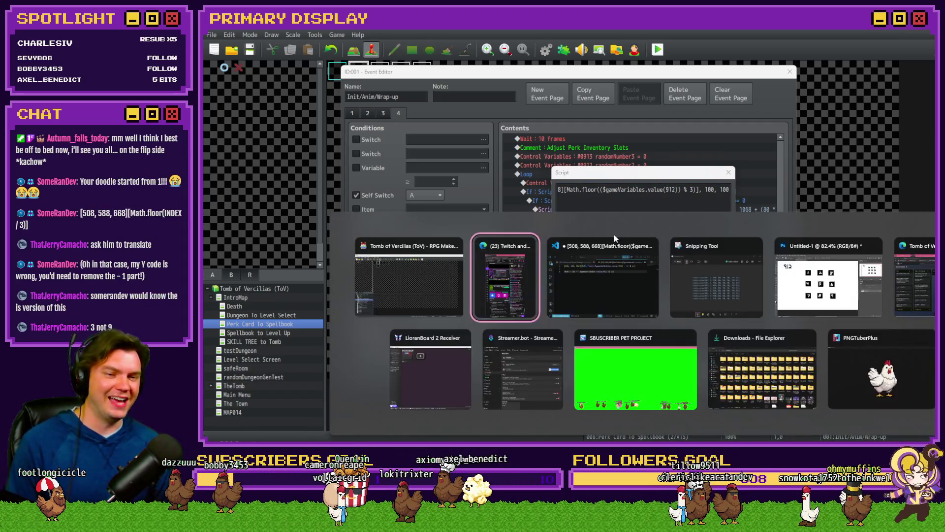
# Step: Label the Photoshop grid sketch 912=0 and 913=1 in black pencil
pyautogui.hotkey('alt', 'Tab')
pyautogui.hotkey('alt', 'Tab')
pyautogui.hotkey('alt', 'Tab')
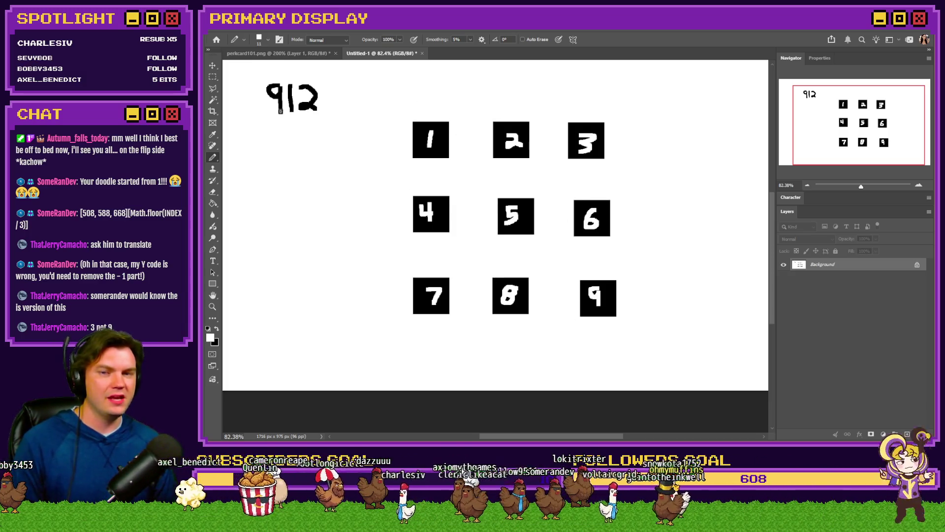
pyautogui.click(217, 329)
pyautogui.moveTo(327, 101)
pyautogui.mouseDown()
pyautogui.moveTo(348, 89)
pyautogui.moveTo(345, 108)
pyautogui.moveTo(352, 91)
pyautogui.mouseUp()
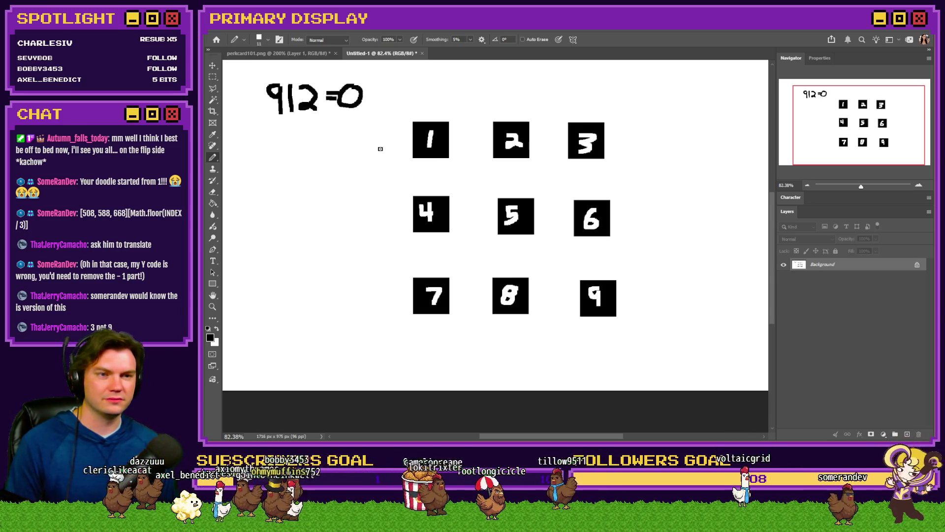
pyautogui.moveTo(279, 126)
pyautogui.mouseDown()
pyautogui.moveTo(270, 138)
pyautogui.moveTo(281, 147)
pyautogui.moveTo(313, 129)
pyautogui.moveTo(299, 148)
pyautogui.mouseUp()
pyautogui.moveTo(320, 133)
pyautogui.mouseDown()
pyautogui.moveTo(334, 139)
pyautogui.moveTo(346, 128)
pyautogui.moveTo(351, 147)
pyautogui.mouseUp()
pyautogui.moveTo(359, 146); pyautogui.dragTo(339, 145)
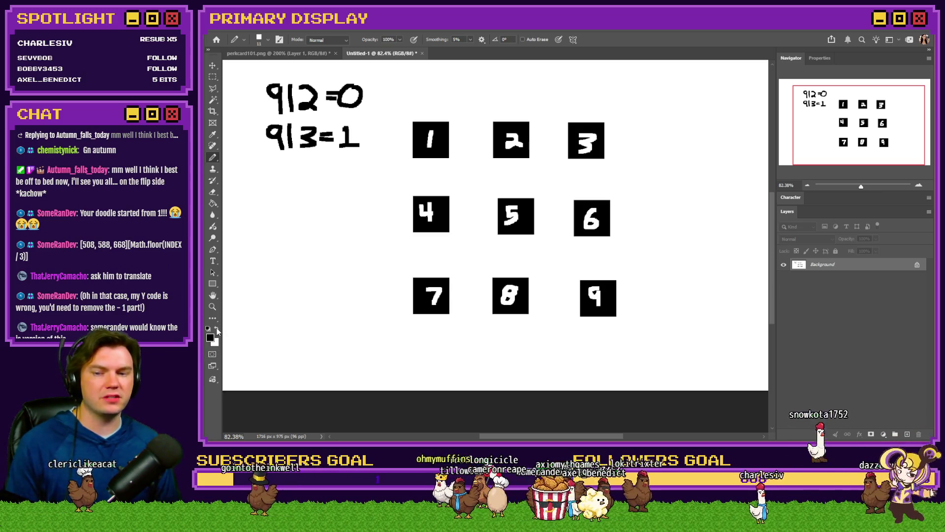
pyautogui.click(210, 338)
# Step: Set the foreground colour to FF0000 and bracket the 912=0 label in red
pyautogui.write('ff0000')
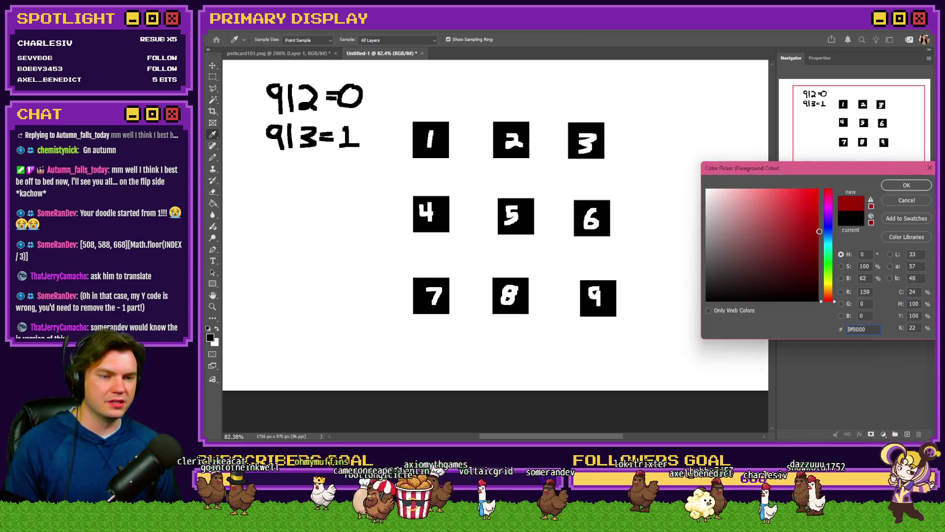
pyautogui.click(904, 185)
pyautogui.moveTo(325, 167); pyautogui.dragTo(308, 188)
pyautogui.hotkey('ctrl', 'z')
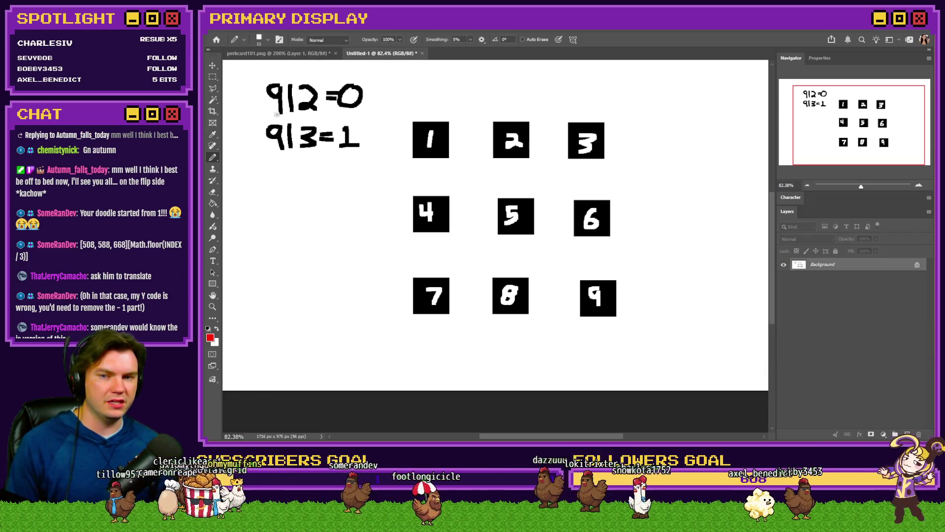
pyautogui.moveTo(301, 74)
pyautogui.mouseDown()
pyautogui.moveTo(258, 74)
pyautogui.moveTo(260, 115)
pyautogui.mouseUp()
# Step: Switch the drawing colour to green and bracket the 913=1 label
pyautogui.click(216, 328)
pyautogui.click(210, 337)
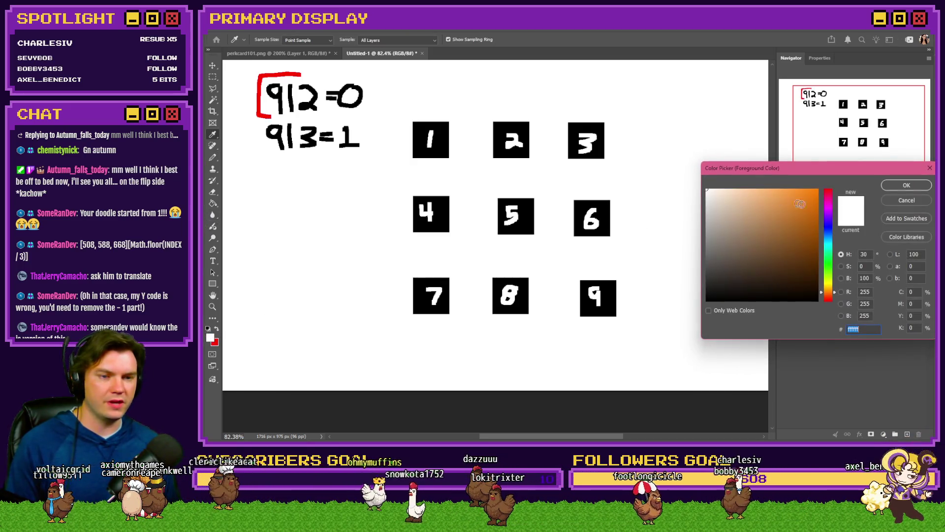
pyautogui.click(829, 250)
pyautogui.click(818, 189)
pyautogui.click(906, 185)
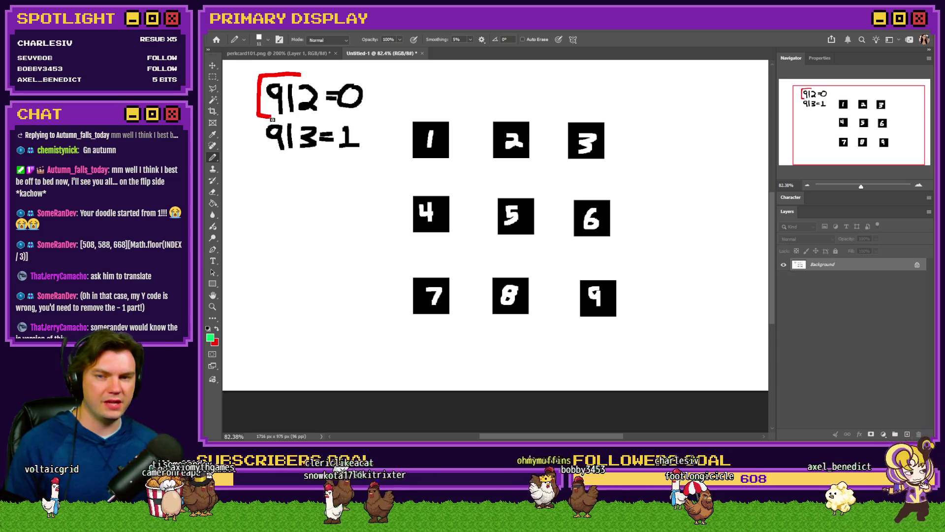
pyautogui.moveTo(257, 122); pyautogui.dragTo(269, 156)
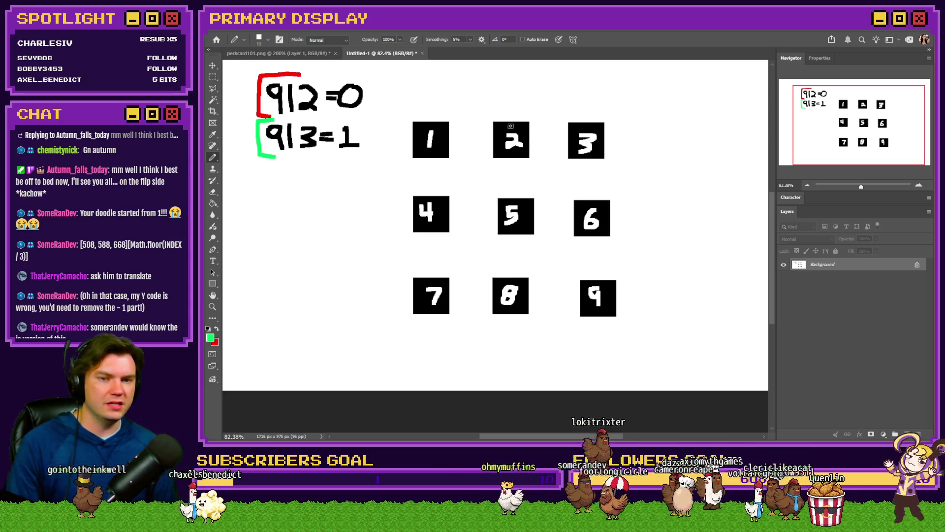
# Step: Box the 3 square in green, discarding trial marks around squares 1 and 2
pyautogui.moveTo(504, 115)
pyautogui.mouseDown()
pyautogui.moveTo(482, 157)
pyautogui.moveTo(542, 164)
pyautogui.moveTo(535, 118)
pyautogui.moveTo(407, 129)
pyautogui.moveTo(459, 126)
pyautogui.moveTo(428, 119)
pyautogui.mouseUp()
pyautogui.hotkey('ctrl', 'z')
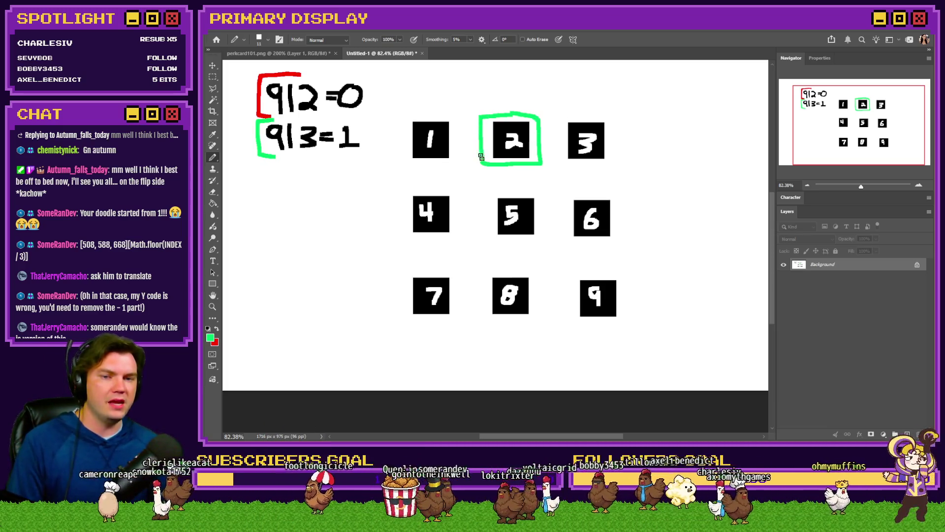
pyautogui.click(217, 329)
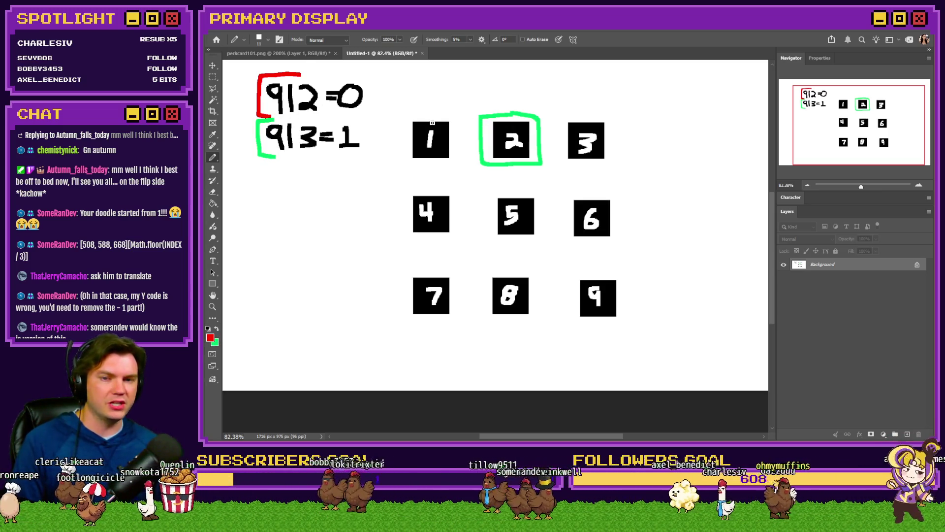
pyautogui.moveTo(450, 112)
pyautogui.mouseDown()
pyautogui.moveTo(400, 115)
pyautogui.moveTo(423, 162)
pyautogui.moveTo(458, 118)
pyautogui.mouseUp()
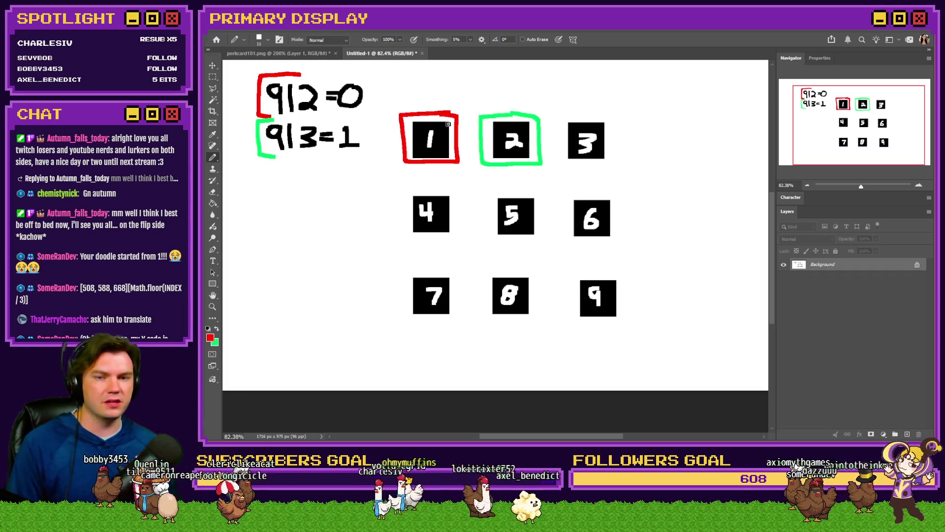
pyautogui.hotkey('ctrl', 'z')
pyautogui.hotkey('ctrl', 'z')
pyautogui.press('x')
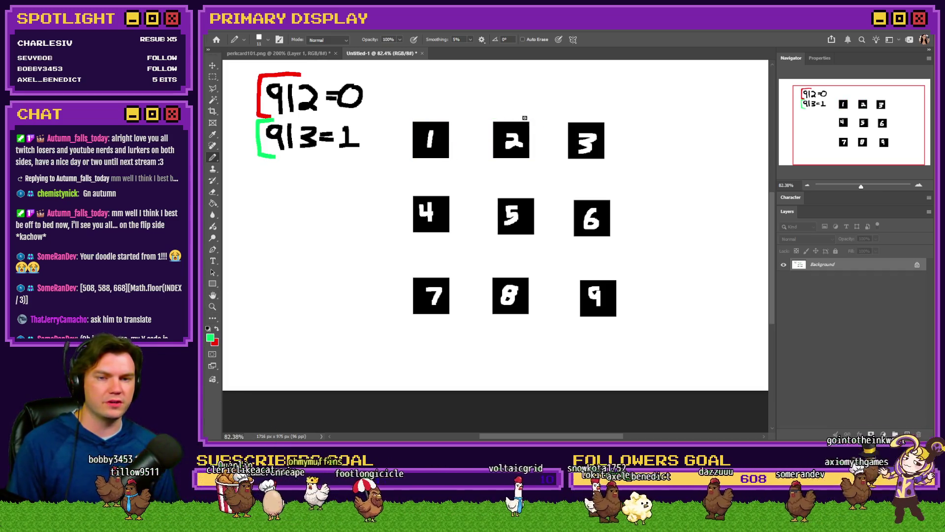
pyautogui.moveTo(516, 121)
pyautogui.mouseDown()
pyautogui.moveTo(450, 102)
pyautogui.moveTo(427, 121)
pyautogui.mouseUp()
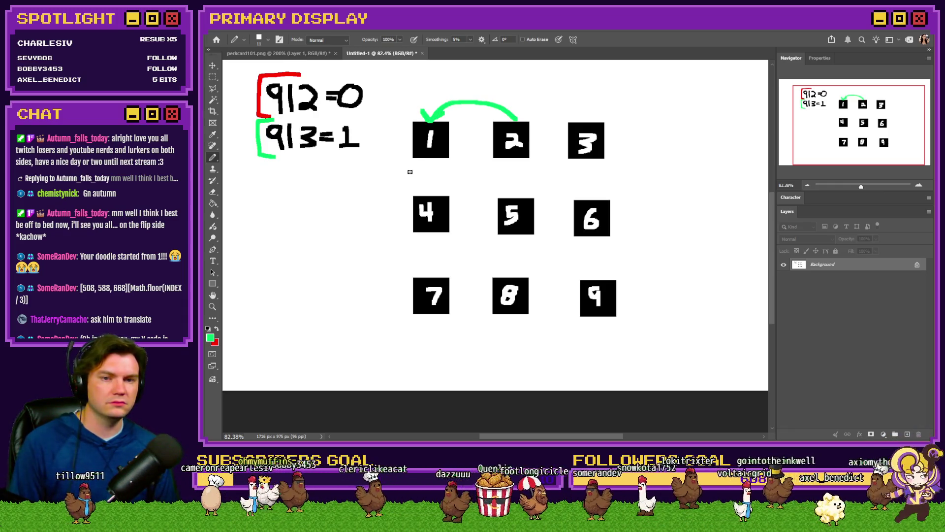
pyautogui.hotkey('ctrl', 'z')
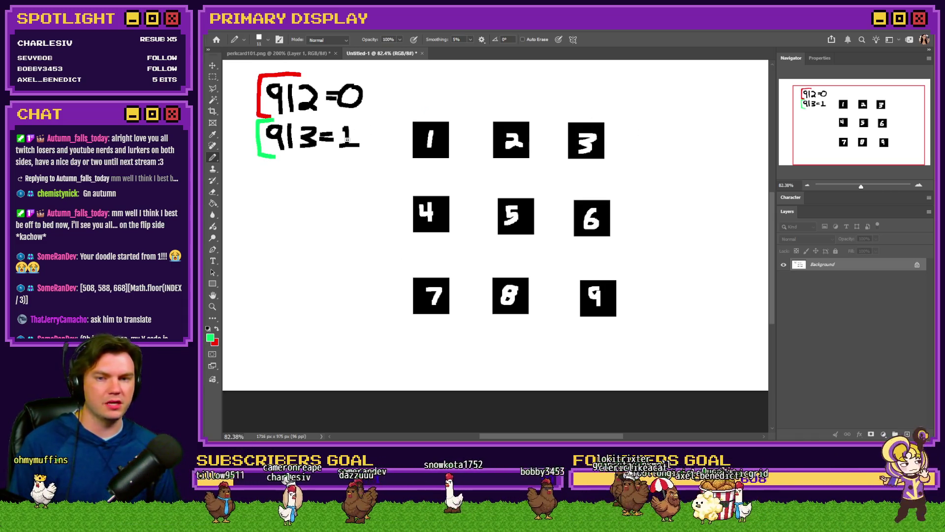
pyautogui.moveTo(593, 111)
pyautogui.mouseDown()
pyautogui.moveTo(558, 110)
pyautogui.moveTo(556, 170)
pyautogui.moveTo(587, 109)
pyautogui.mouseUp()
# Step: Draw a green arrow curving from square 3 to square 2
pyautogui.click(217, 328)
pyautogui.moveTo(453, 113)
pyautogui.mouseDown()
pyautogui.moveTo(400, 114)
pyautogui.moveTo(428, 166)
pyautogui.moveTo(452, 113)
pyautogui.mouseUp()
pyautogui.hotkey('ctrl', 'z')
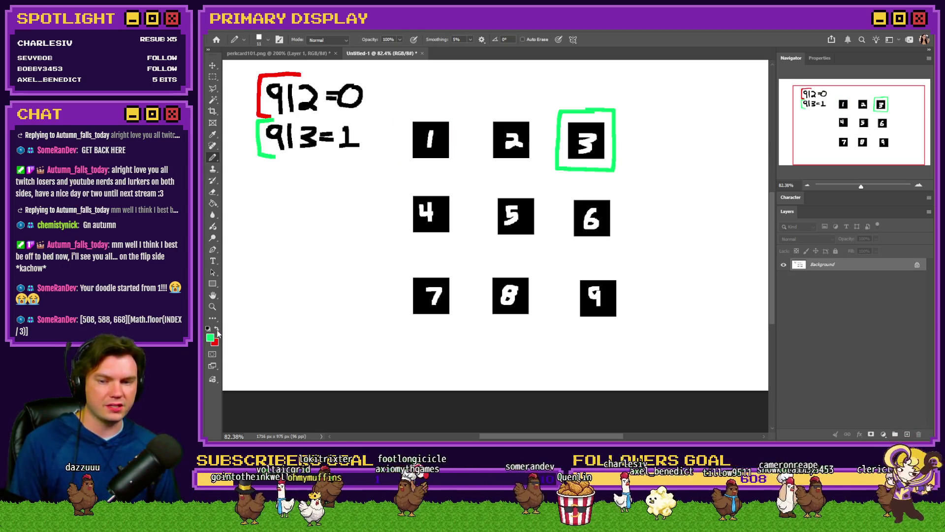
pyautogui.moveTo(585, 110)
pyautogui.mouseDown()
pyautogui.moveTo(475, 89)
pyautogui.moveTo(433, 116)
pyautogui.moveTo(462, 120)
pyautogui.mouseUp()
pyautogui.hotkey('ctrl', 'z')
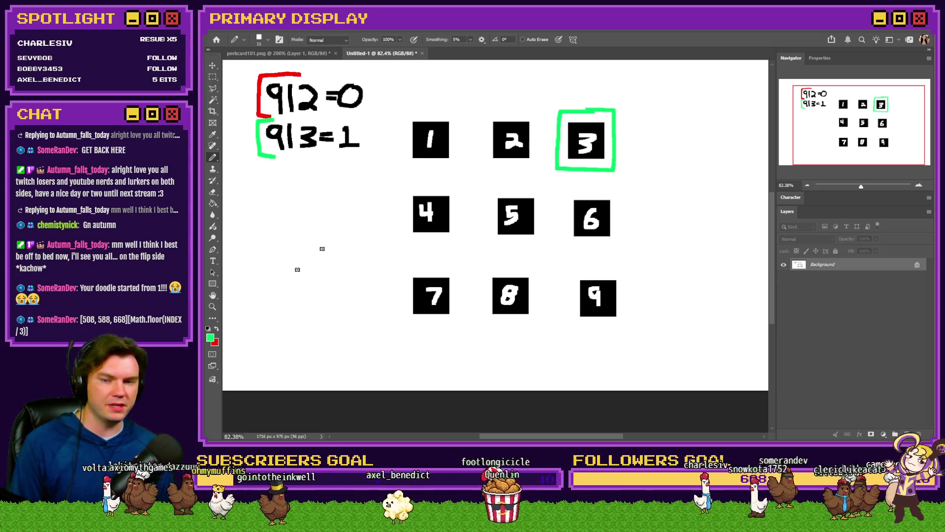
pyautogui.moveTo(585, 109)
pyautogui.mouseDown()
pyautogui.moveTo(531, 95)
pyautogui.moveTo(512, 116)
pyautogui.moveTo(528, 115)
pyautogui.mouseUp()
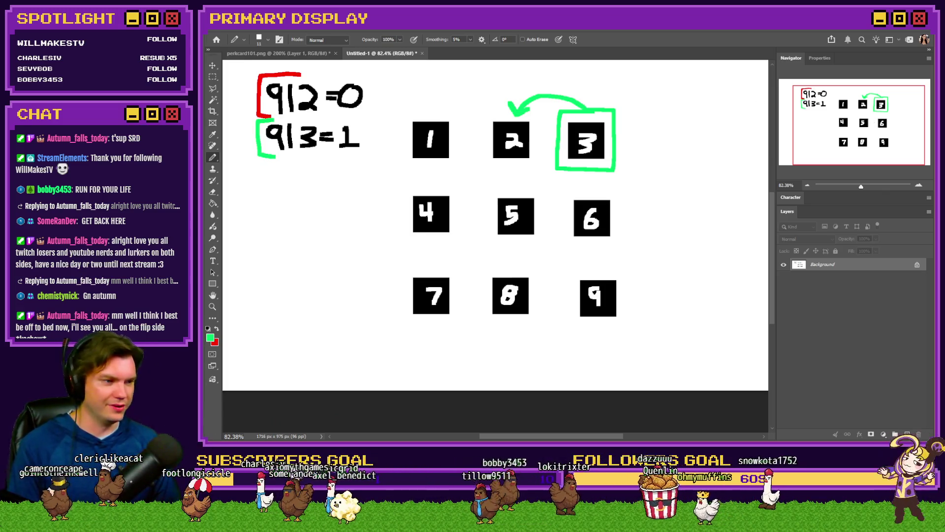
pyautogui.hotkey('alt', 'Tab')
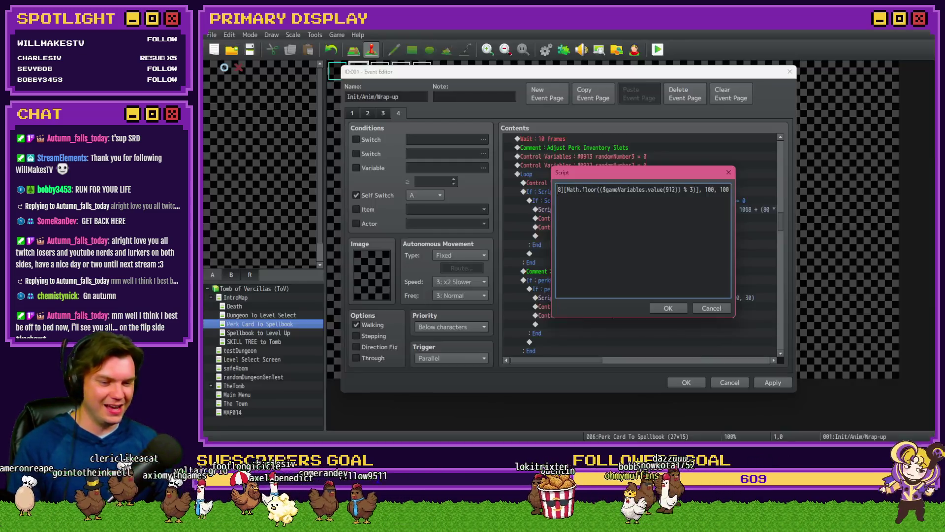
# Step: Step through the coordinate list and type '100,' at the end of the script line
pyautogui.moveTo(570, 190); pyautogui.dragTo(558, 190)
pyautogui.press('Left')
pyautogui.press('Left')
pyautogui.press('Left')
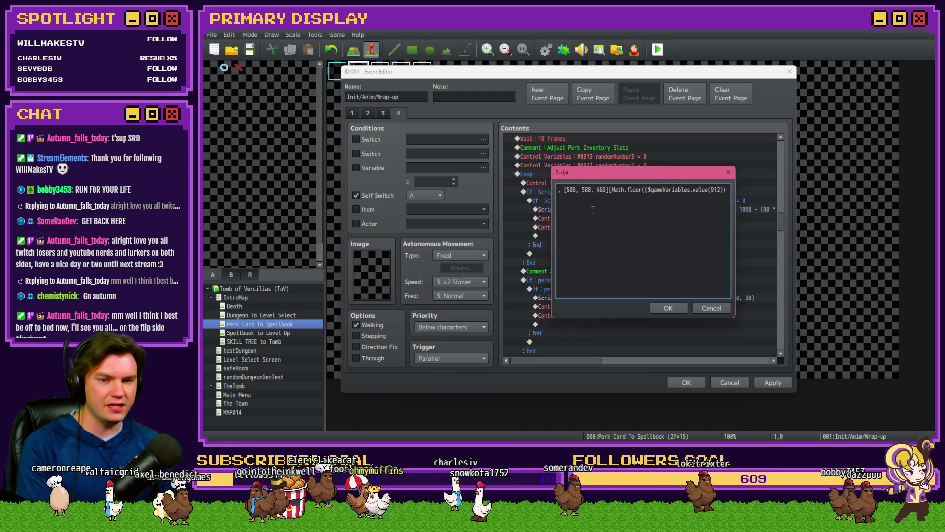
pyautogui.press('Right')
pyautogui.press('Right')
pyautogui.press('Right')
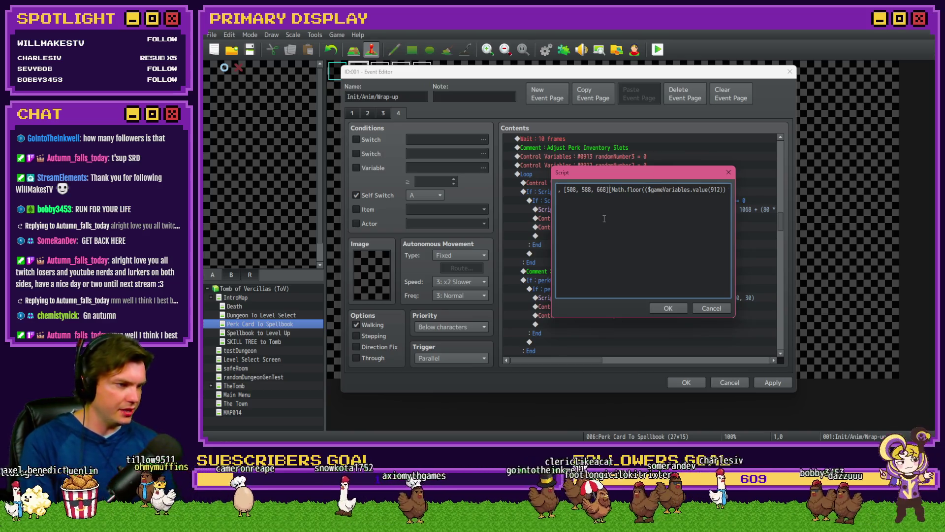
pyautogui.press('Right')
pyautogui.press('Right')
pyautogui.press('Right')
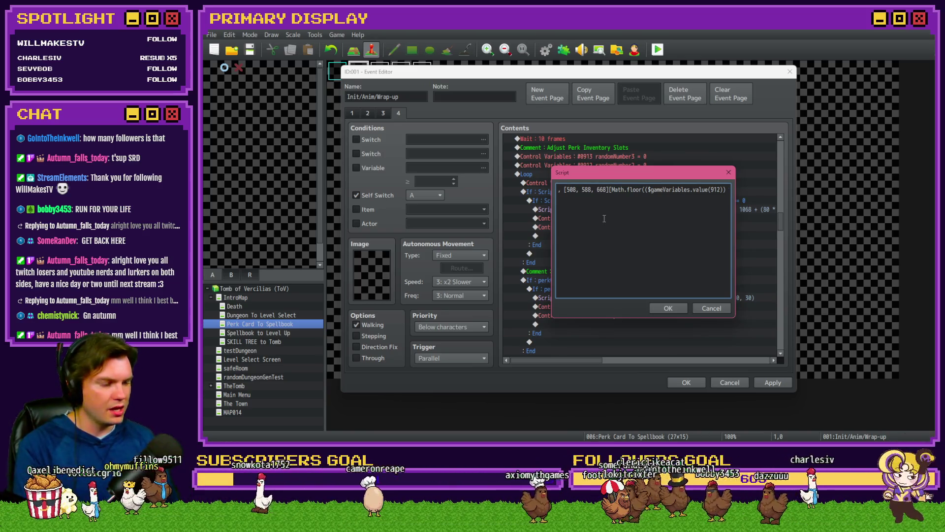
pyautogui.press('Right')
pyautogui.press('Right')
pyautogui.press('Right')
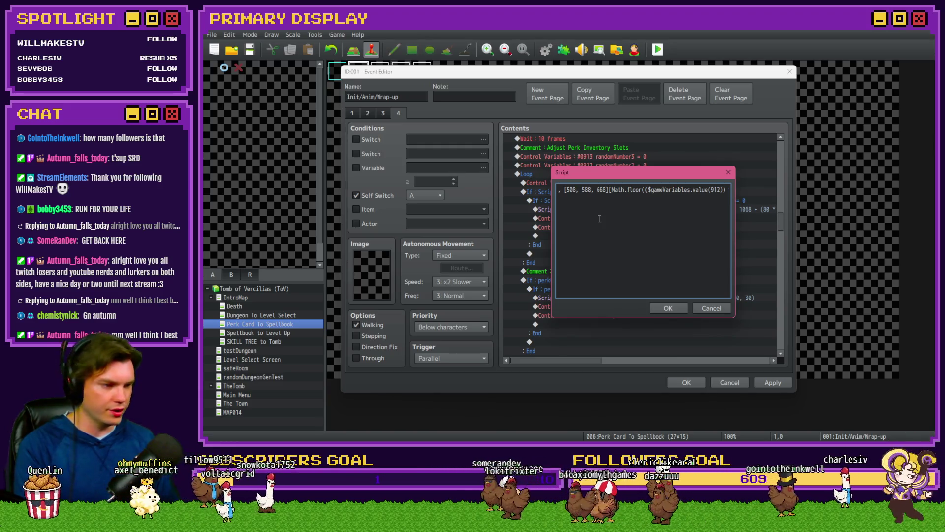
pyautogui.press('End')
pyautogui.write('100,')
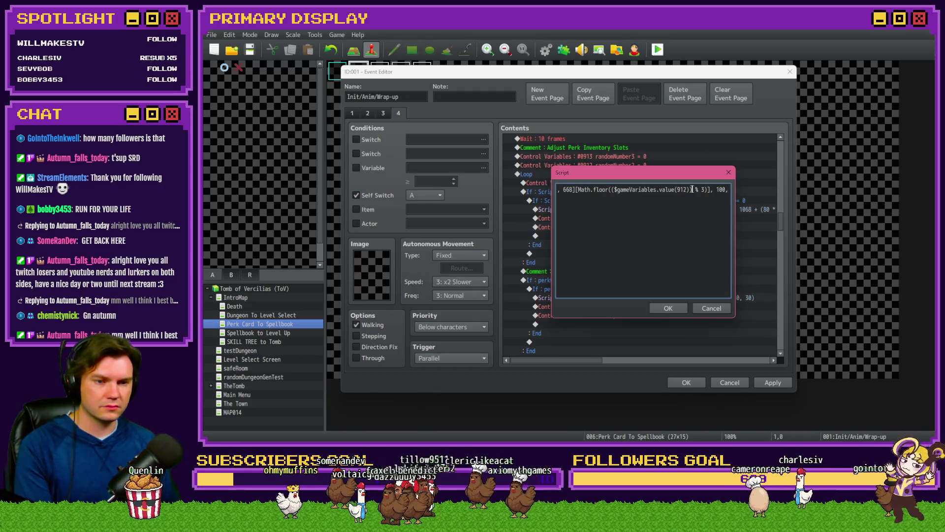
# Step: Delete the redundant parentheses around $gameVariables.value(912) in the Math.floor call
pyautogui.press('Delete')
pyautogui.click(618, 212)
pyautogui.press('BackSpace')
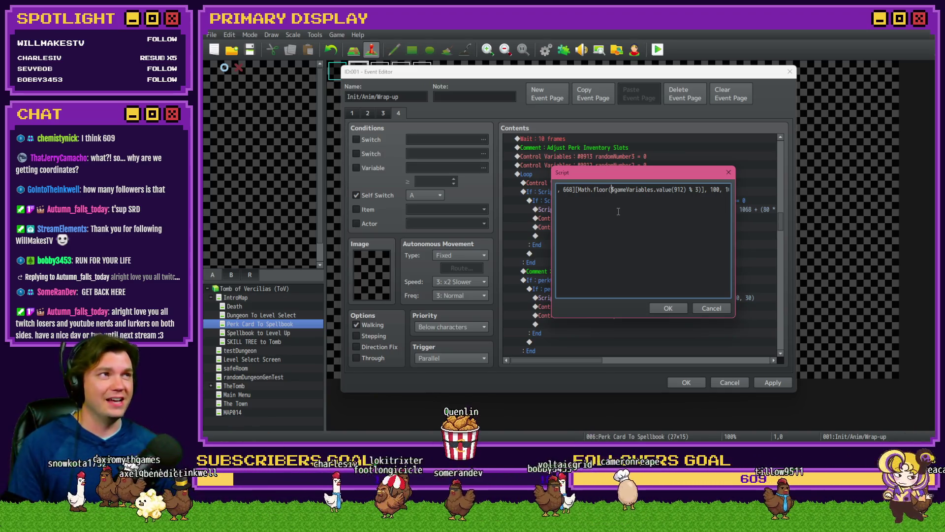
pyautogui.moveTo(611, 189); pyautogui.dragTo(685, 189)
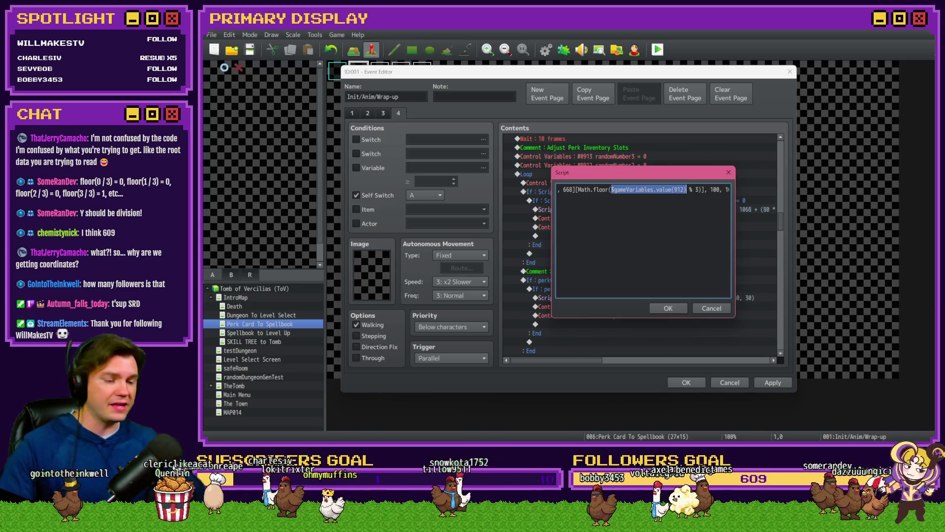
pyautogui.hotkey('alt', 'Tab')
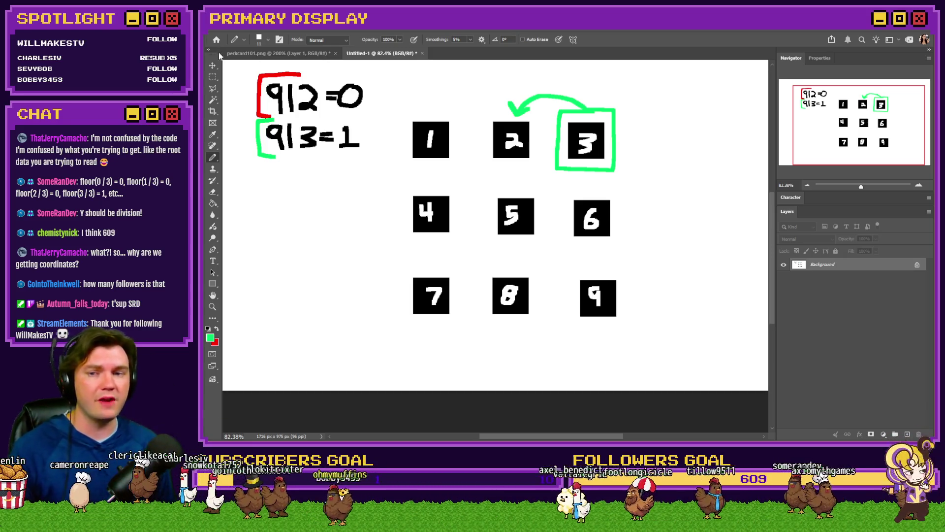
# Step: Remove the curved green arrow from the grid sketch
pyautogui.press('m')
pyautogui.moveTo(569, 124); pyautogui.dragTo(605, 159)
pyautogui.click(626, 138)
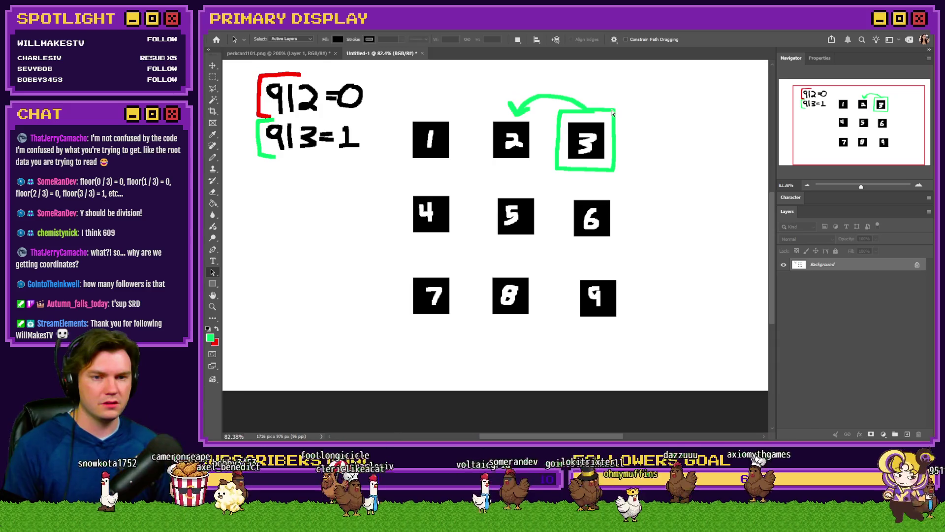
pyautogui.press('a')
pyautogui.hotkey('ctrl', 'z')
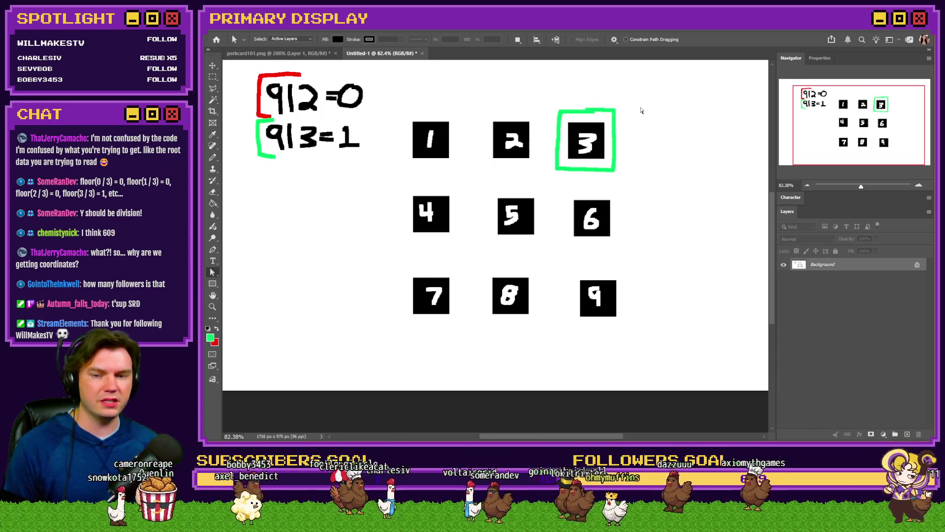
# Step: Test moving the boxed 3 square over the 1, undo it, and add a new empty layer
pyautogui.press('m')
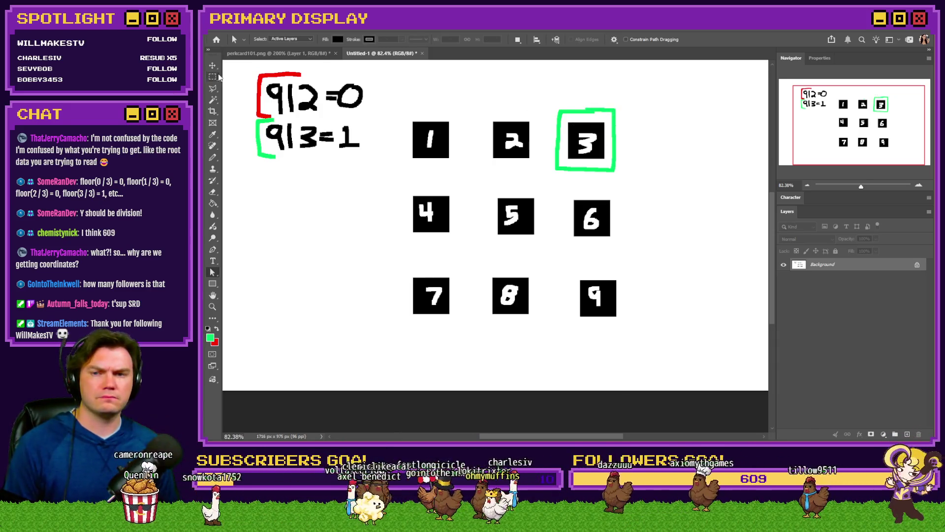
pyautogui.moveTo(629, 97); pyautogui.dragTo(550, 178)
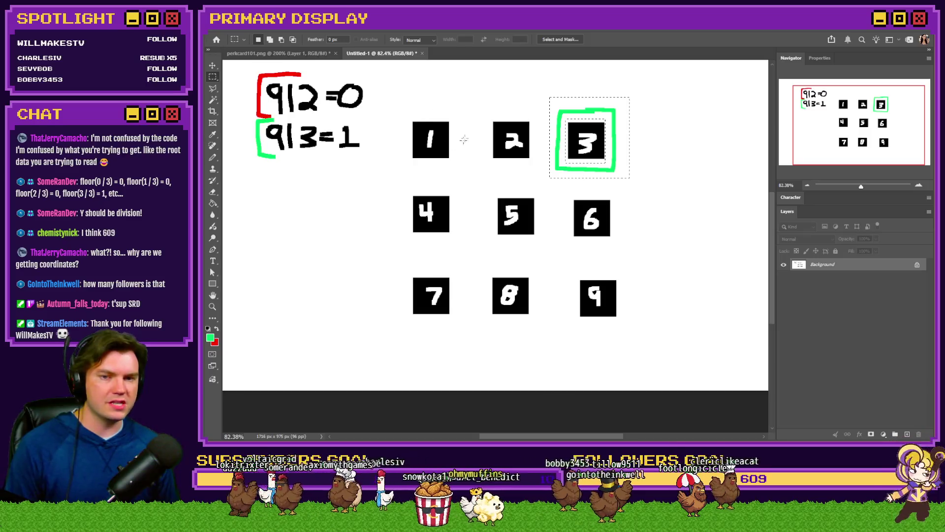
pyautogui.moveTo(618, 155)
pyautogui.mouseDown()
pyautogui.moveTo(559, 132)
pyautogui.moveTo(461, 155)
pyautogui.mouseUp()
pyautogui.click(499, 112)
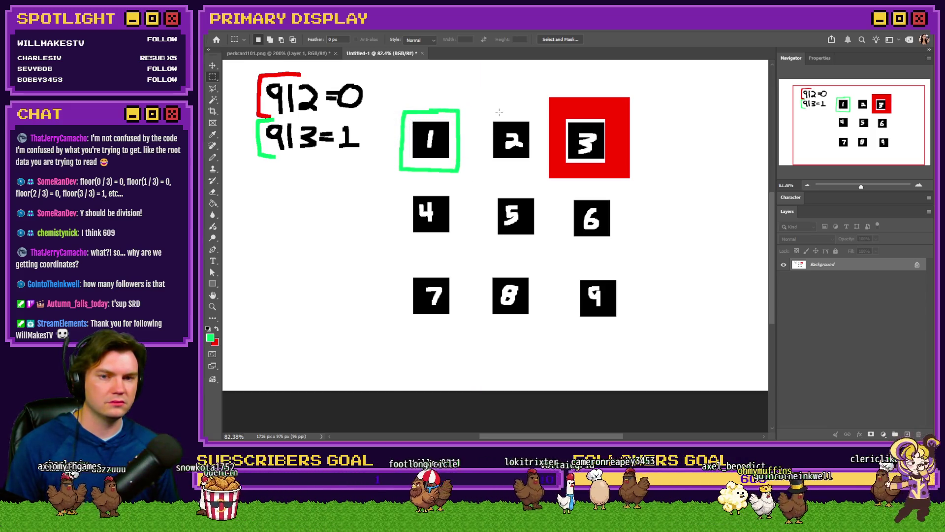
pyautogui.hotkey('ctrl', 'z')
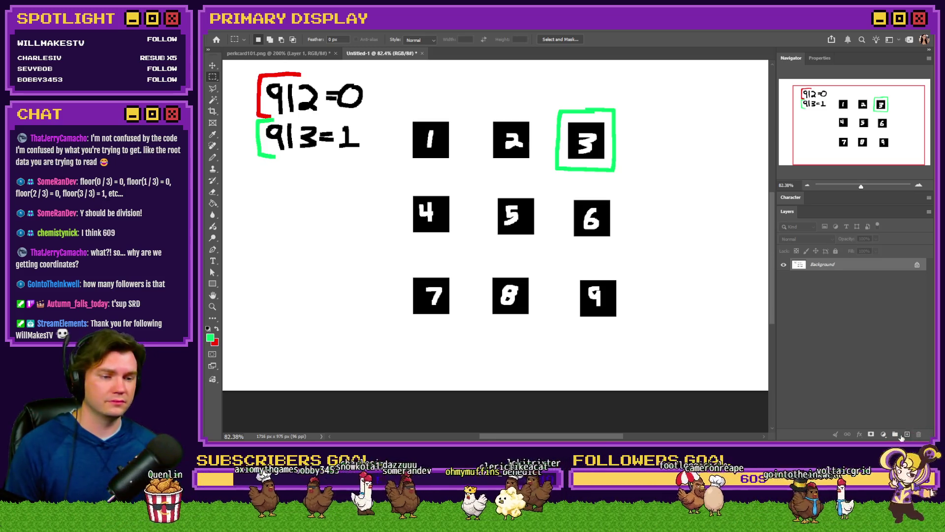
pyautogui.click(907, 435)
pyautogui.click(213, 157)
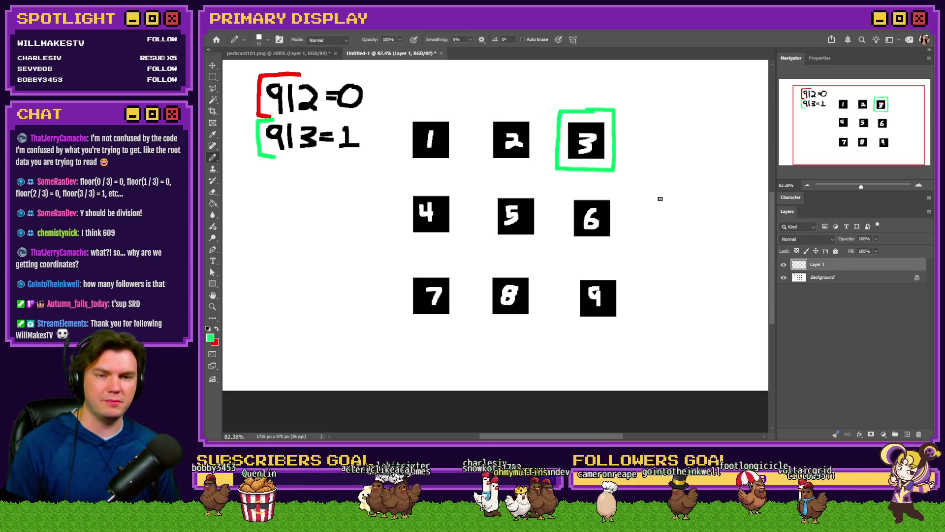
# Step: Paint a green check mark and move it onto the boxed 3 square, leaving square 1 unmarked
pyautogui.moveTo(711, 139)
pyautogui.mouseDown()
pyautogui.moveTo(687, 161)
pyautogui.moveTo(683, 153)
pyautogui.mouseUp()
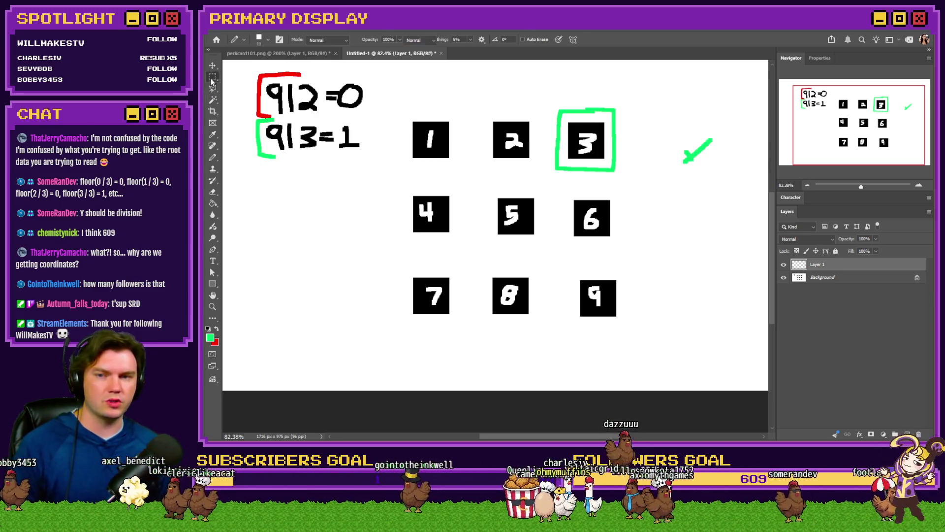
pyautogui.press('m')
pyautogui.moveTo(667, 176); pyautogui.dragTo(567, 158)
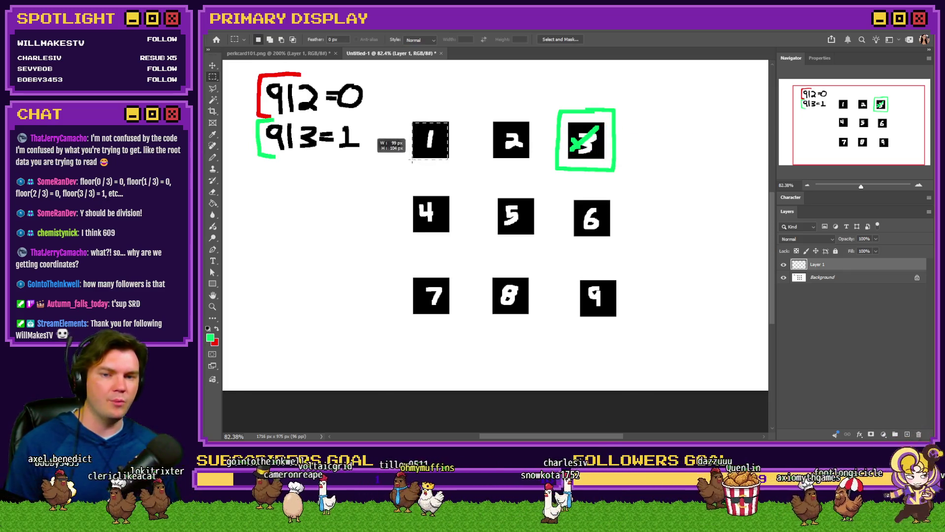
pyautogui.moveTo(448, 122); pyautogui.dragTo(413, 158)
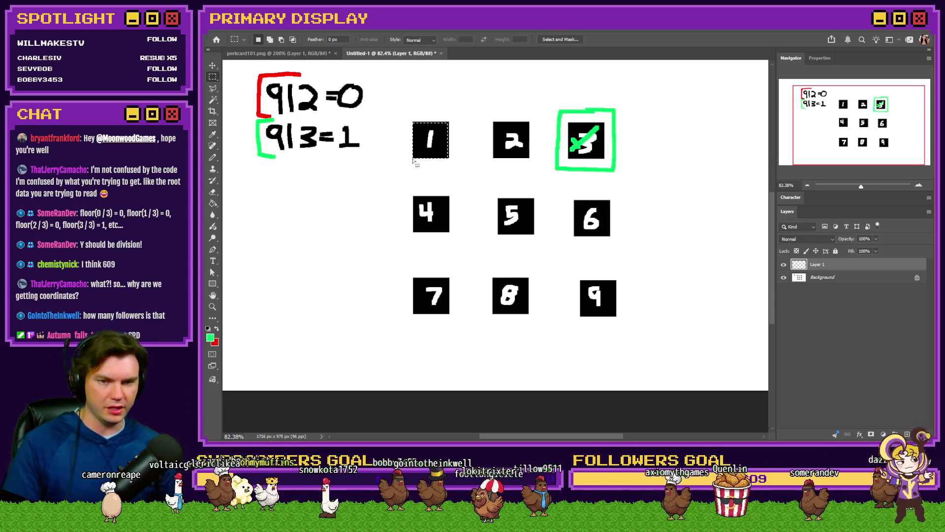
pyautogui.click(515, 141)
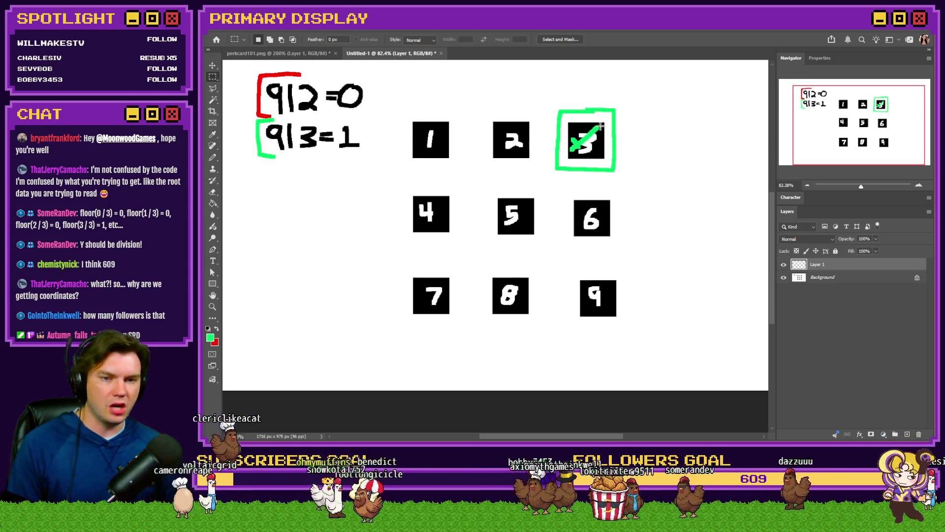
pyautogui.moveTo(605, 122); pyautogui.dragTo(567, 160)
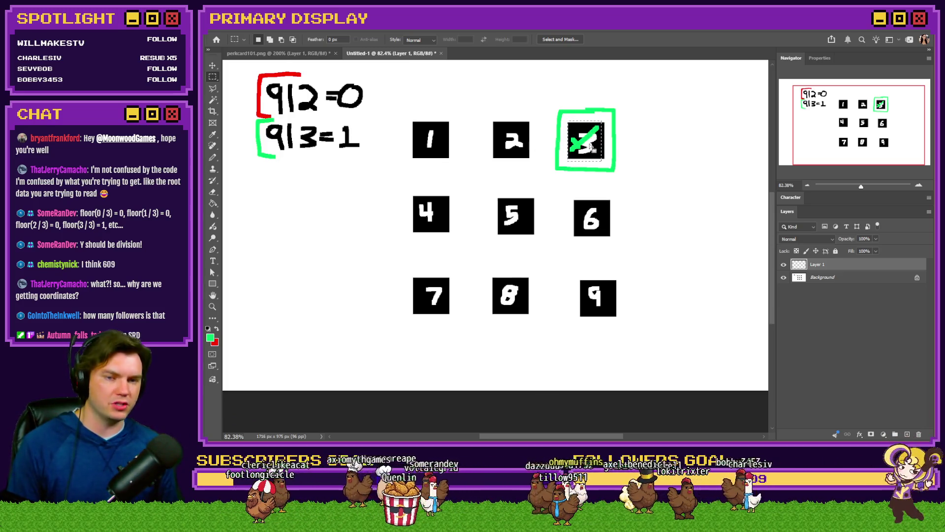
pyautogui.moveTo(458, 119); pyautogui.dragTo(399, 165)
pyautogui.moveTo(638, 158)
pyautogui.mouseDown()
pyautogui.moveTo(613, 136)
pyautogui.moveTo(478, 155)
pyautogui.mouseUp()
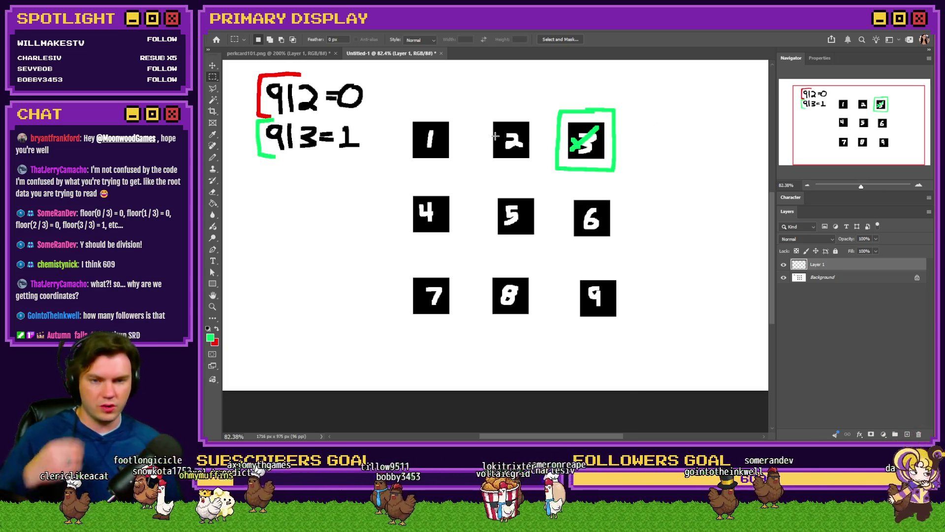
# Step: Move the green check mark from the 3 square to the 4, then onto the 5
pyautogui.moveTo(604, 123)
pyautogui.mouseDown()
pyautogui.moveTo(531, 147)
pyautogui.moveTo(566, 159)
pyautogui.mouseUp()
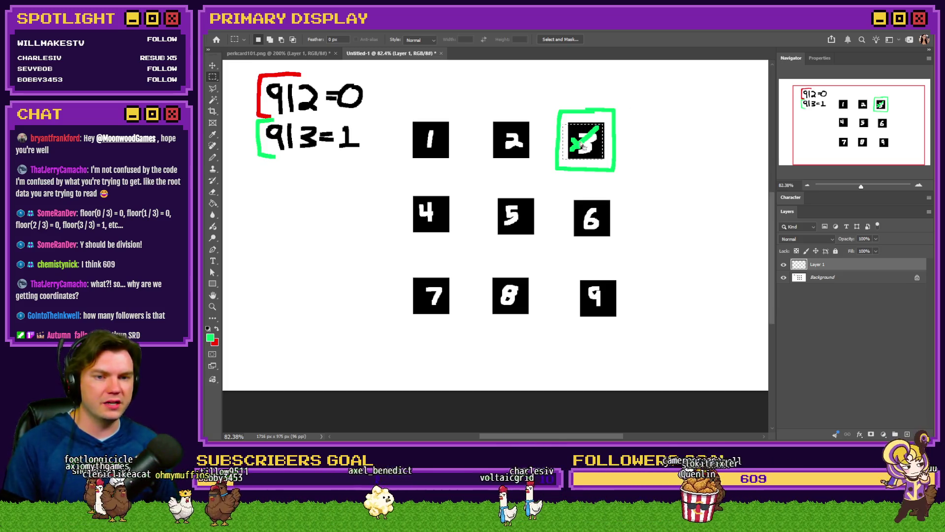
pyautogui.click(445, 123)
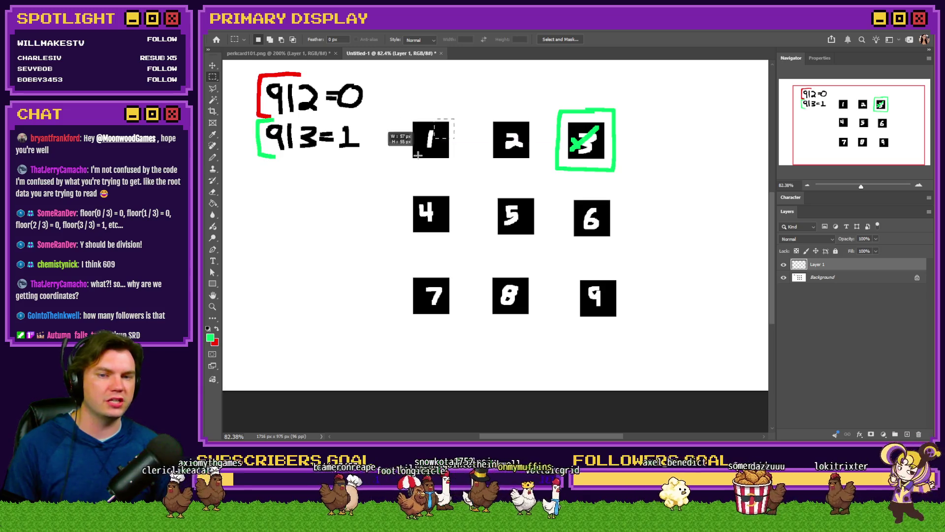
pyautogui.moveTo(505, 119); pyautogui.dragTo(529, 152)
pyautogui.moveTo(556, 109); pyautogui.dragTo(616, 170)
pyautogui.moveTo(586, 138)
pyautogui.mouseDown()
pyautogui.moveTo(454, 211)
pyautogui.moveTo(431, 213)
pyautogui.mouseUp()
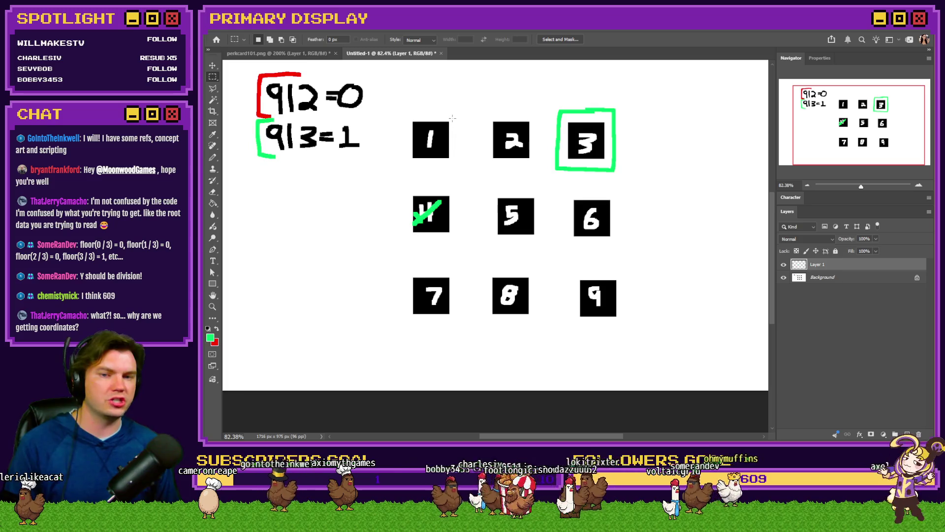
pyautogui.moveTo(446, 217); pyautogui.dragTo(543, 225)
pyautogui.moveTo(412, 130); pyautogui.dragTo(413, 131)
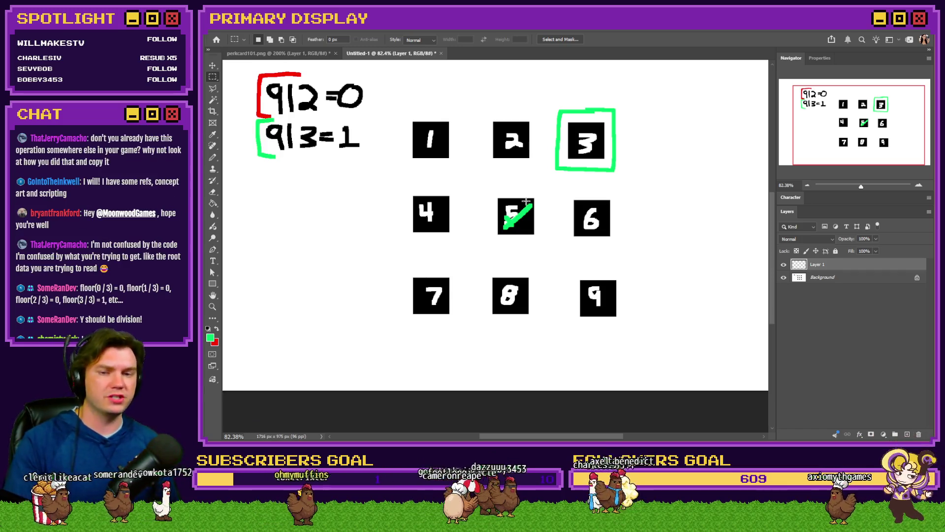
# Step: Marquee the 912=0 note, column 1-4-7 and row 7-8-9 to compare, then deselect
pyautogui.moveTo(257, 78)
pyautogui.mouseDown()
pyautogui.moveTo(526, 147)
pyautogui.moveTo(624, 148)
pyautogui.moveTo(604, 158)
pyautogui.mouseUp()
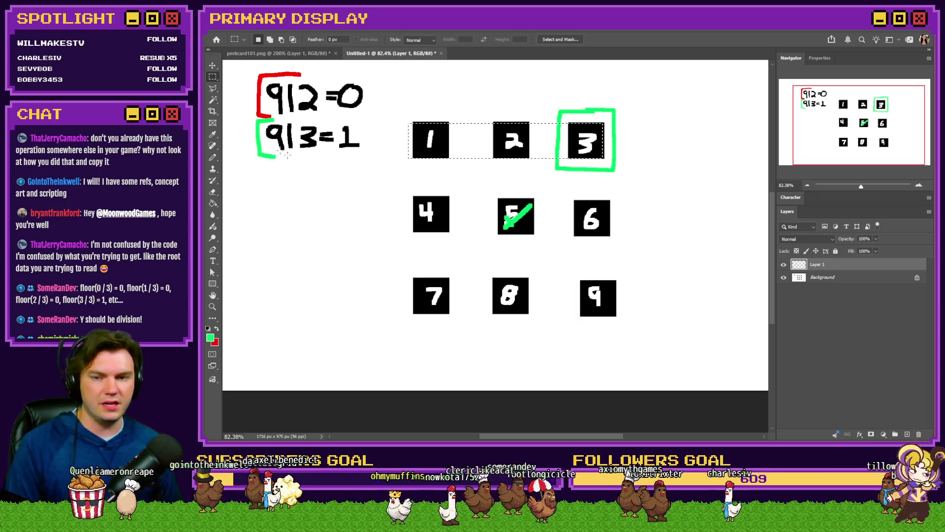
pyautogui.moveTo(422, 117); pyautogui.dragTo(448, 318)
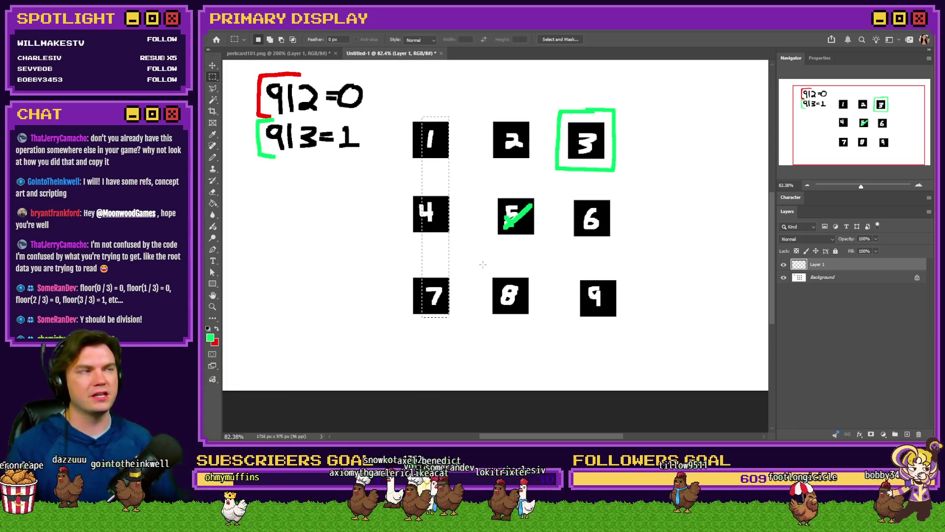
pyautogui.moveTo(471, 106); pyautogui.dragTo(613, 121)
pyautogui.click(439, 196)
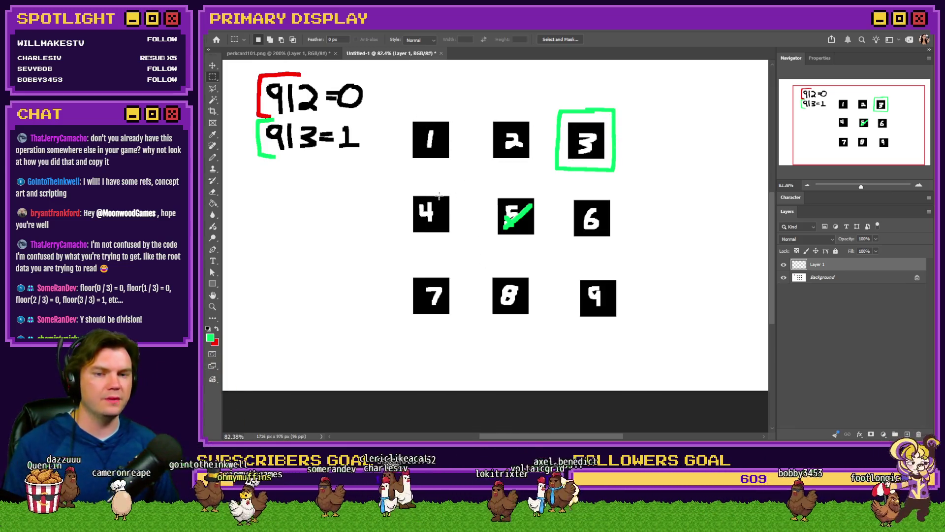
pyautogui.moveTo(401, 302)
pyautogui.mouseDown()
pyautogui.moveTo(610, 297)
pyautogui.moveTo(590, 313)
pyautogui.mouseUp()
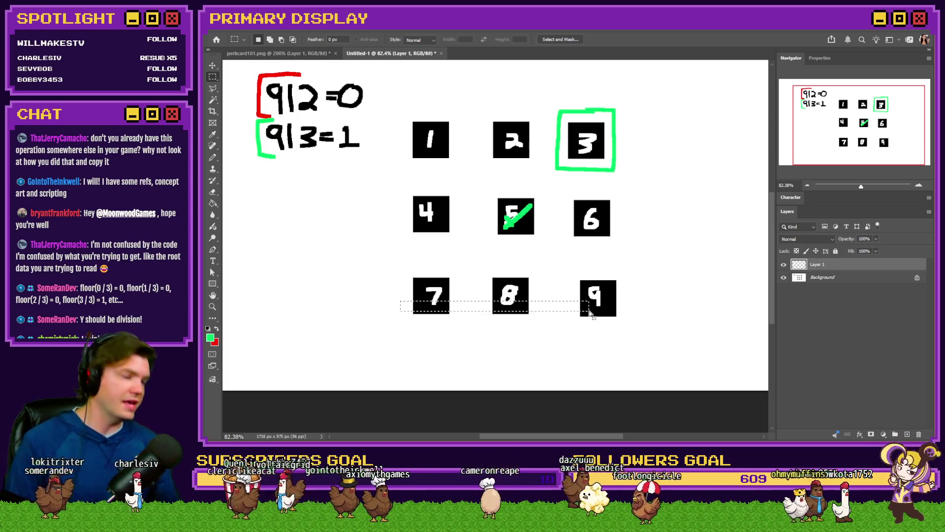
pyautogui.click(592, 313)
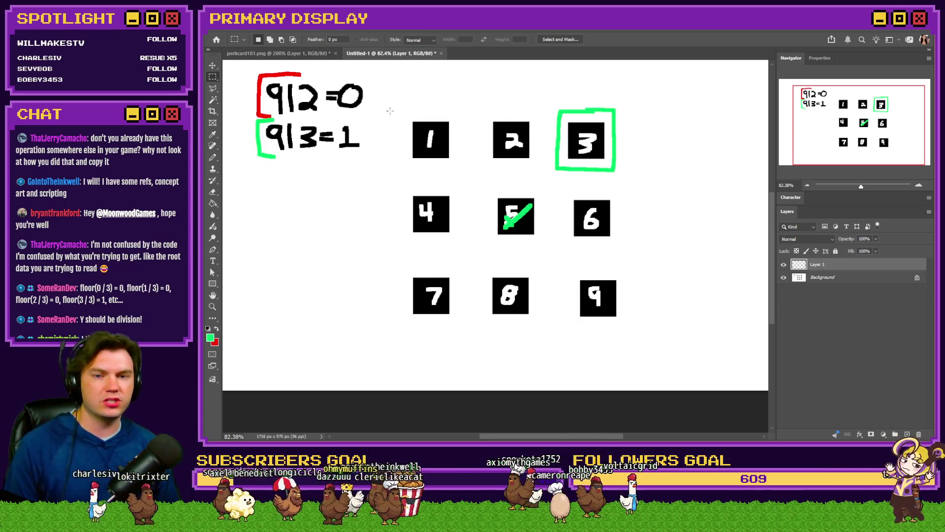
pyautogui.moveTo(413, 121)
pyautogui.mouseDown()
pyautogui.moveTo(443, 135)
pyautogui.moveTo(449, 159)
pyautogui.mouseUp()
pyautogui.hotkey('alt', 'Tab')
pyautogui.hotkey('alt', 'Tab')
pyautogui.hotkey('ctrl', 'd')
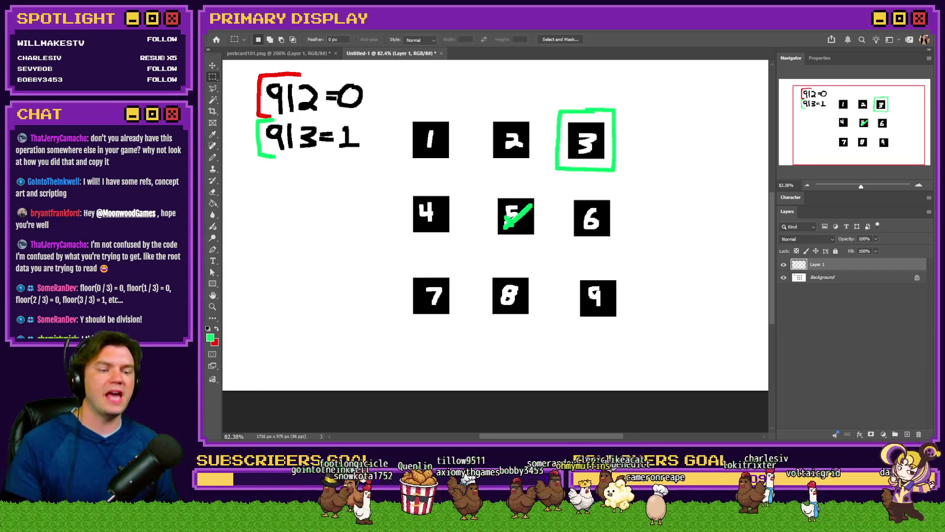
pyautogui.hotkey('alt', 'Tab')
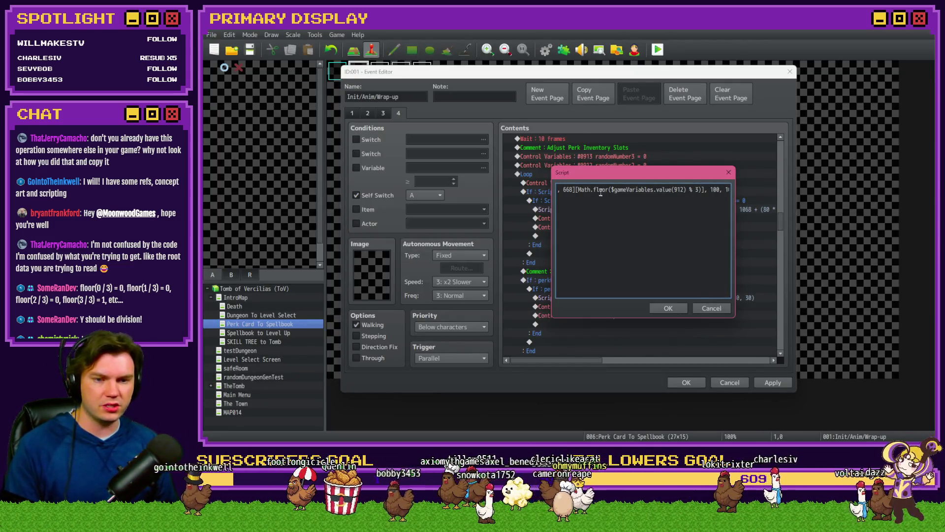
# Step: Inspect the movePicture script, selecting the leading 1068 and the card's x-position expression
pyautogui.press('Left')
pyautogui.press('Left')
pyautogui.press('Left')
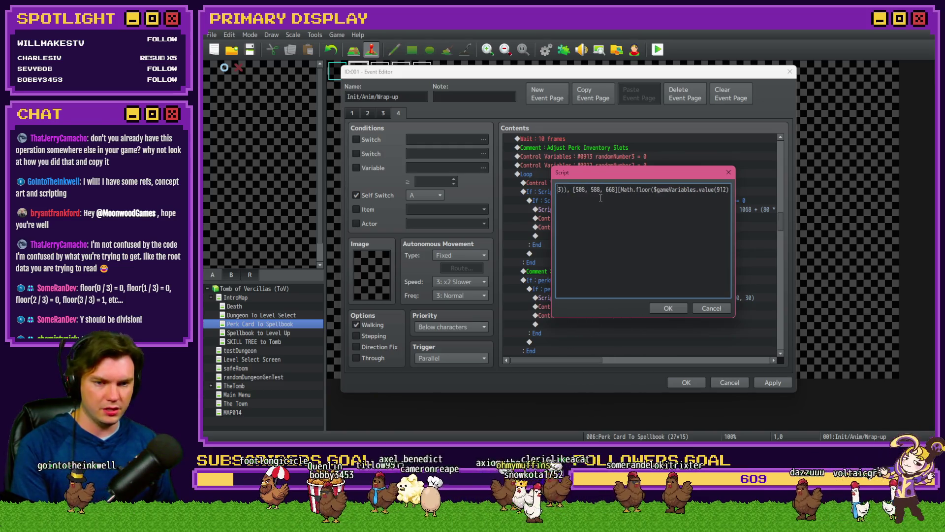
pyautogui.press('Left')
pyautogui.press('Left')
pyautogui.press('Left')
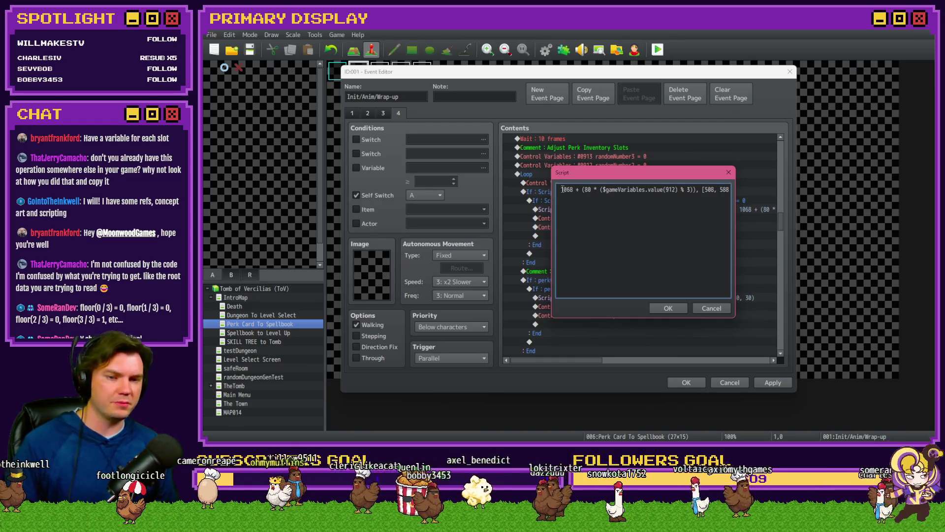
pyautogui.hotkey('shift', 'Right')
pyautogui.hotkey('shift', 'Right')
pyautogui.hotkey('shift', 'Right')
pyautogui.moveTo(575, 190); pyautogui.dragTo(684, 191)
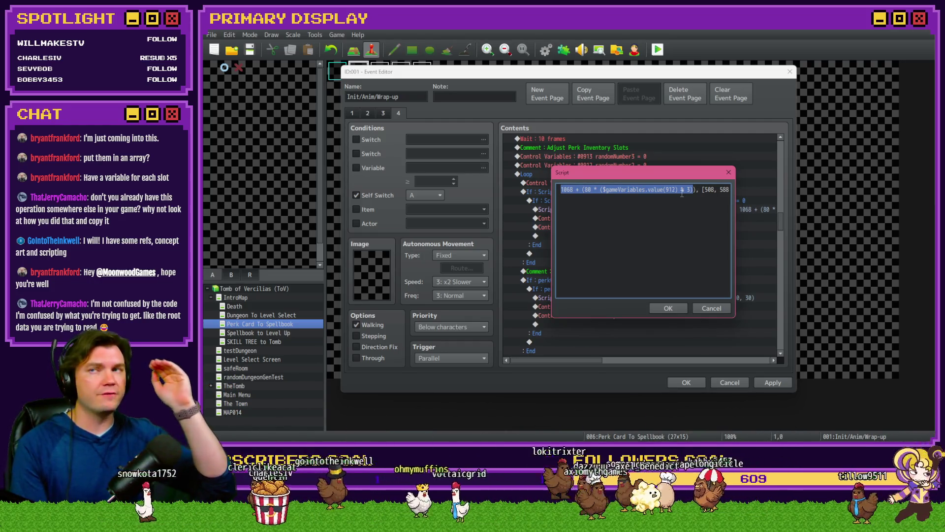
pyautogui.press('Right')
pyautogui.press('Right')
pyautogui.press('Right')
pyautogui.press('Right')
pyautogui.press('Right')
pyautogui.press('Right')
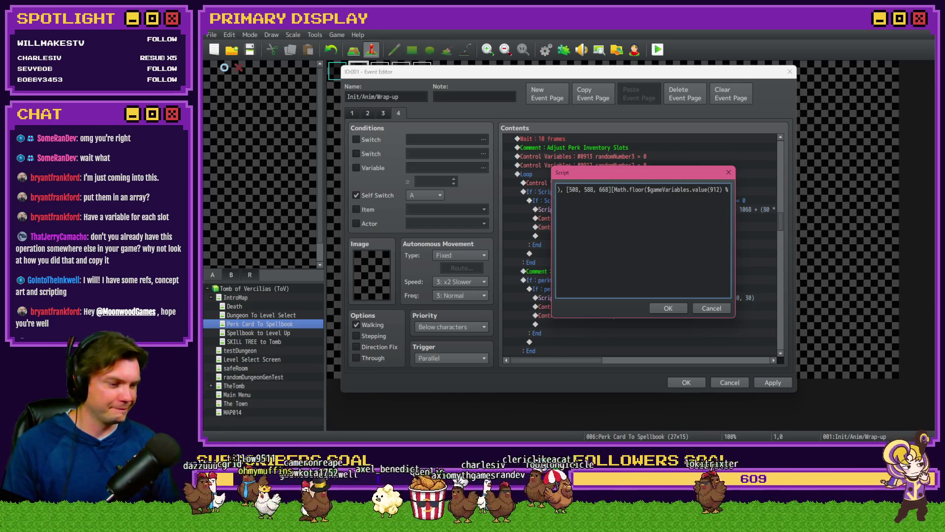
pyautogui.hotkey('alt', 'Tab')
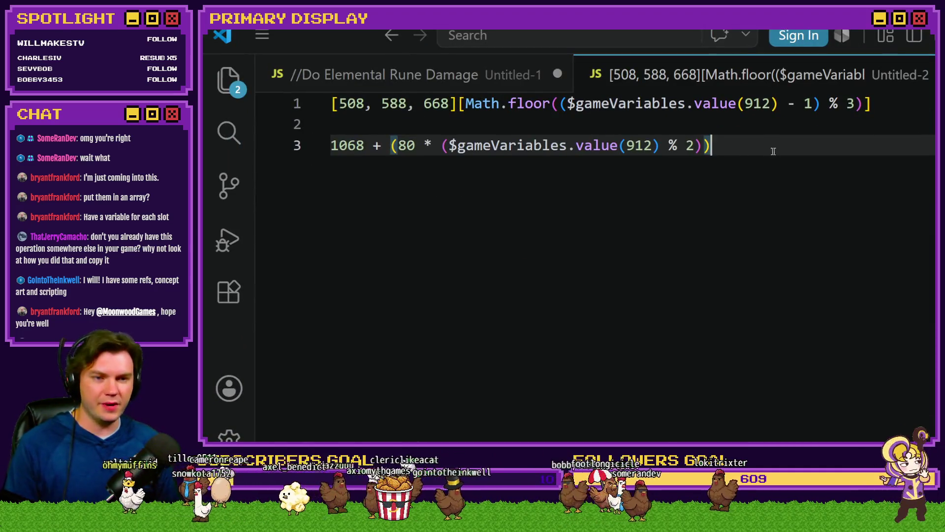
# Step: Delete the extra lines below line 1 of the scratch file
pyautogui.moveTo(770, 147); pyautogui.dragTo(317, 142)
pyautogui.press('BackSpace')
pyautogui.press('BackSpace')
pyautogui.press('BackSpace')
pyautogui.click(367, 106)
# Step: Check the 508, 588 and 668 values in the line 1 Y lookup
pyautogui.doubleClick(347, 104)
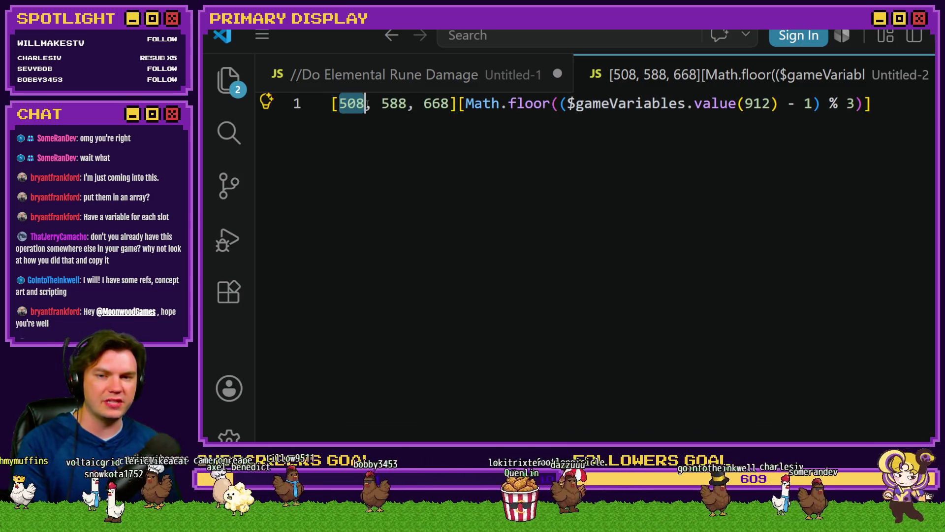
pyautogui.doubleClick(393, 104)
pyautogui.doubleClick(436, 104)
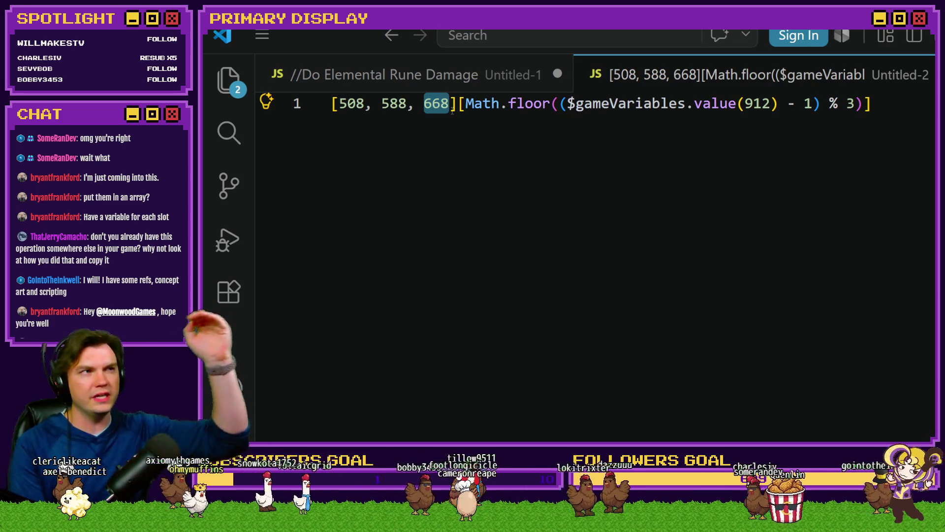
pyautogui.click(377, 120)
pyautogui.click(368, 106)
pyautogui.click(432, 104)
pyautogui.doubleClick(435, 104)
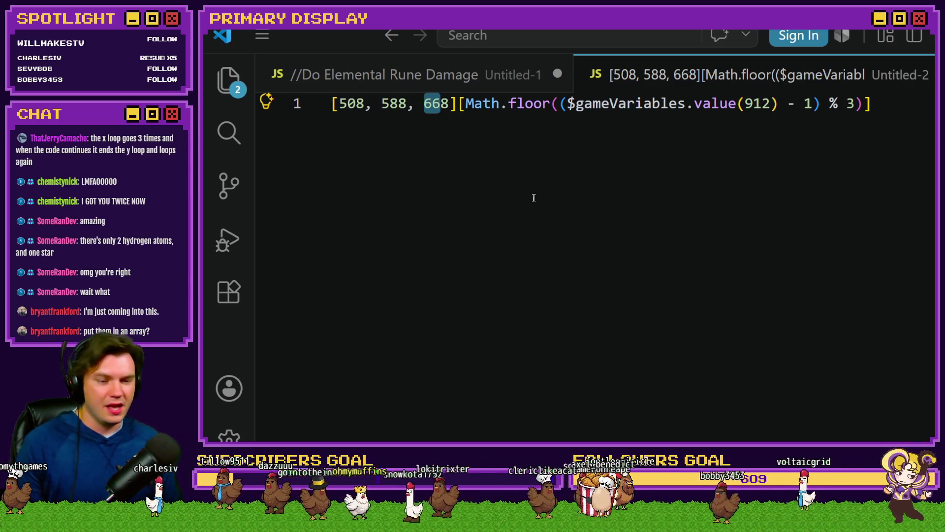
pyautogui.hotkey('alt', 'Tab')
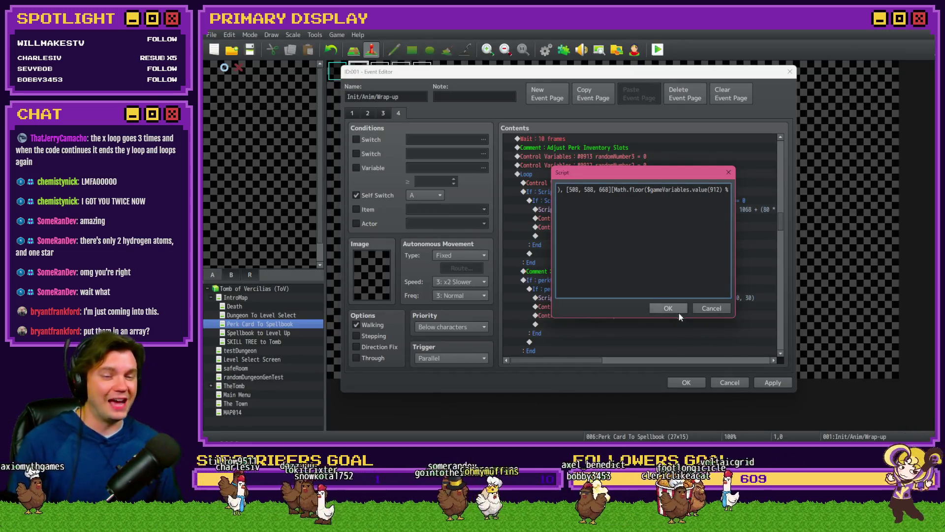
# Step: Apply the script change, close the Event Editor, and open the MovePerkIcons common event
pyautogui.click(668, 308)
pyautogui.click(687, 382)
pyautogui.click(546, 49)
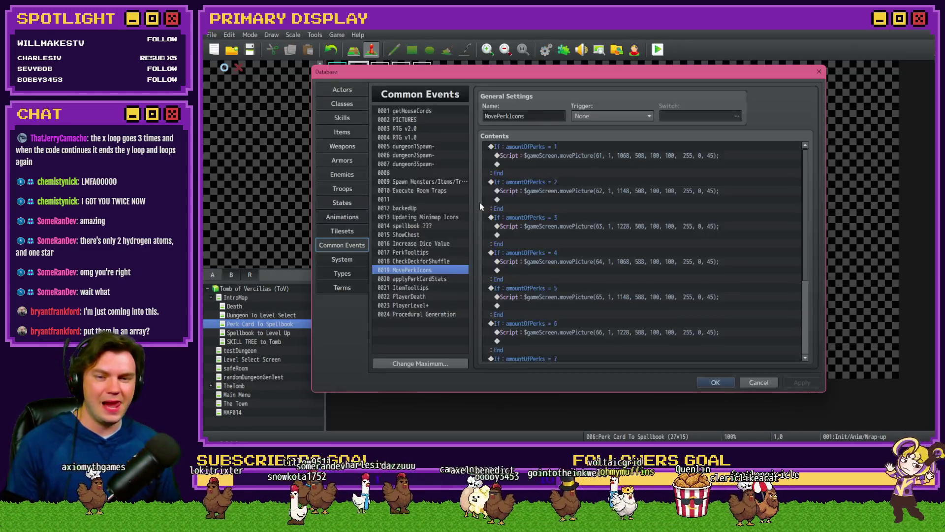
# Step: Compare the movePicture coordinates in the amountOfPerks 1, 2 and 3 blocks
pyautogui.click(549, 163)
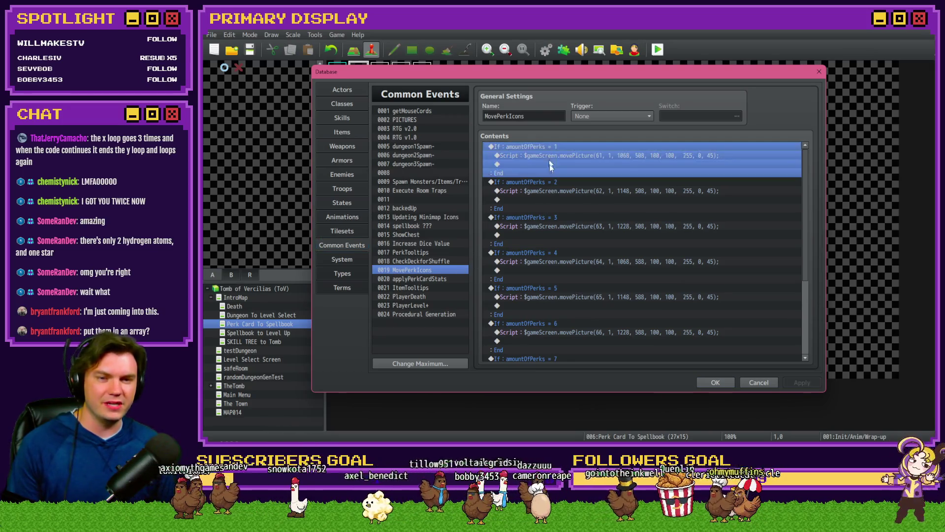
pyautogui.click(557, 192)
pyautogui.click(550, 225)
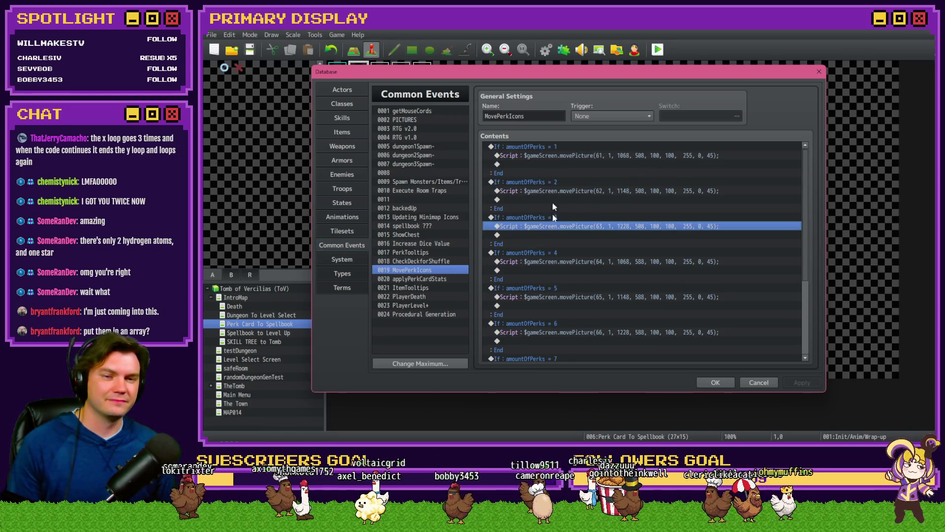
pyautogui.click(555, 147)
pyautogui.click(556, 155)
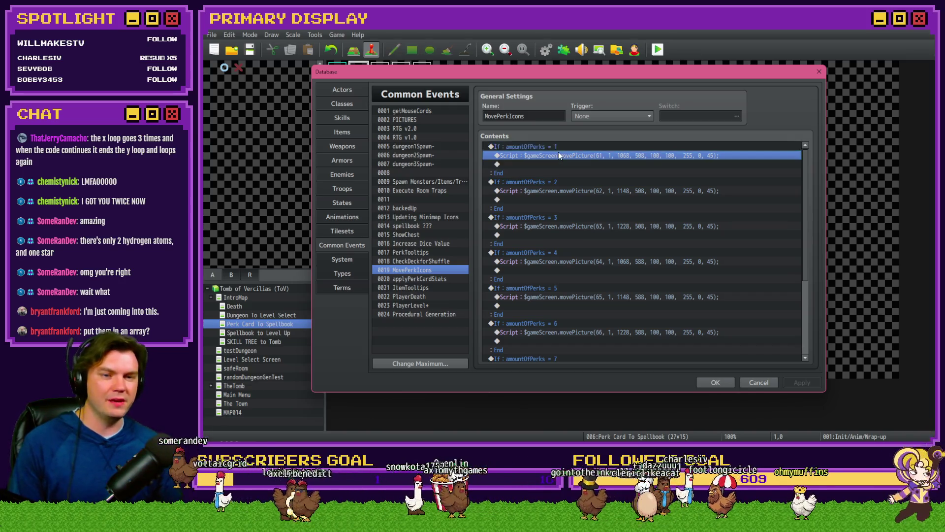
pyautogui.click(554, 184)
pyautogui.click(600, 191)
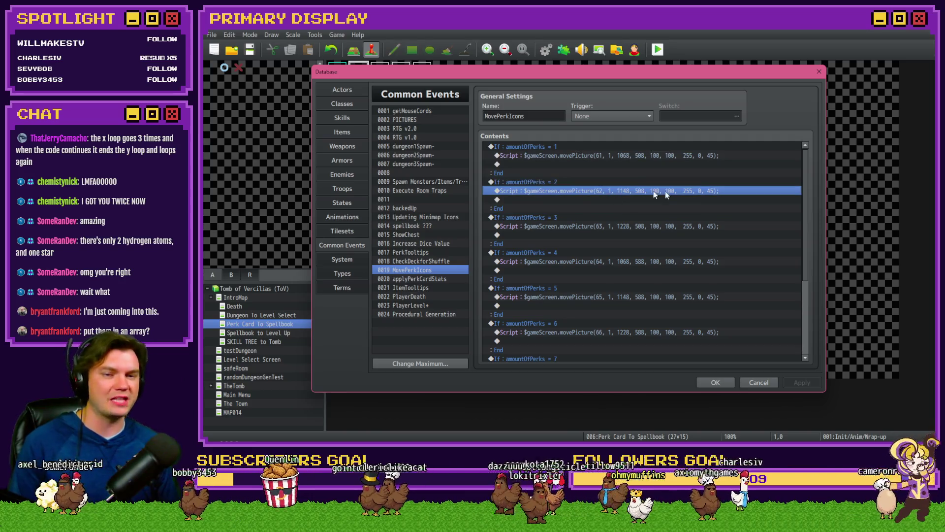
pyautogui.click(558, 218)
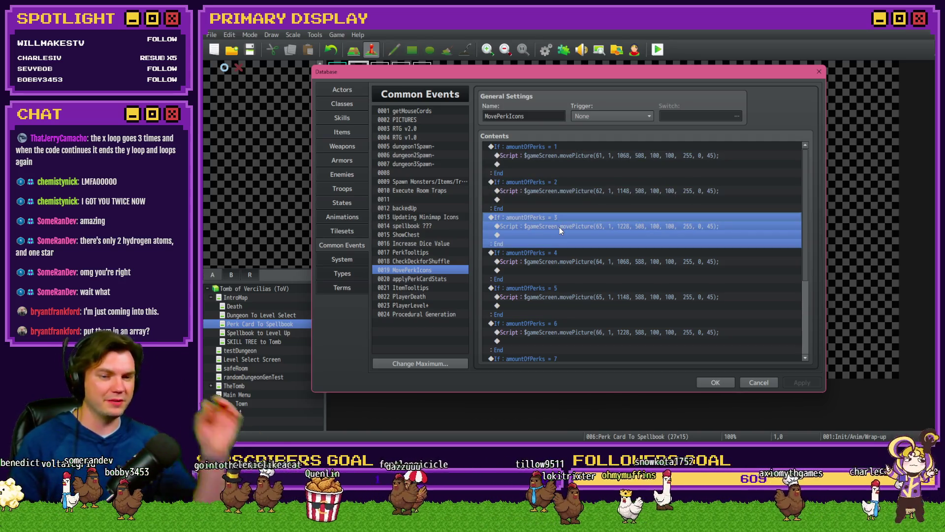
pyautogui.click(561, 227)
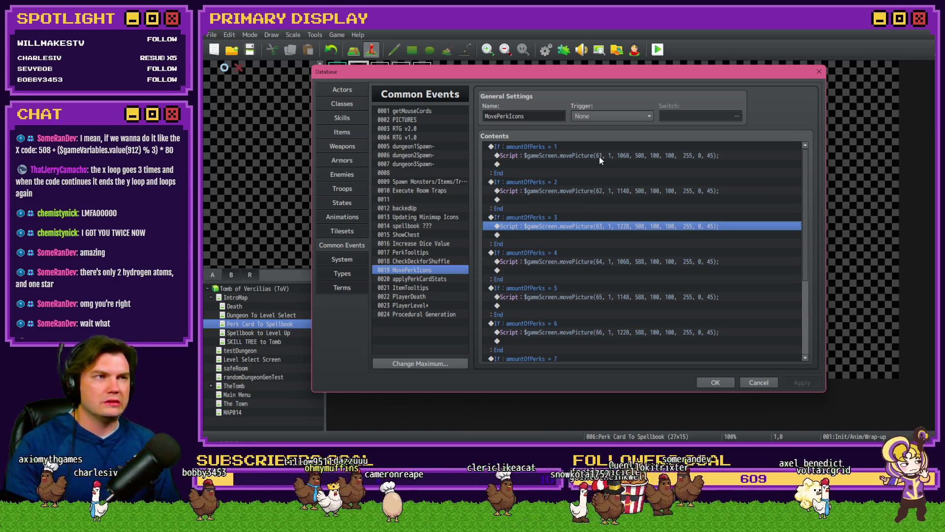
# Step: Scroll through MovePerkIcons and close the Database without changes
pyautogui.scroll(-4, 601, 176)
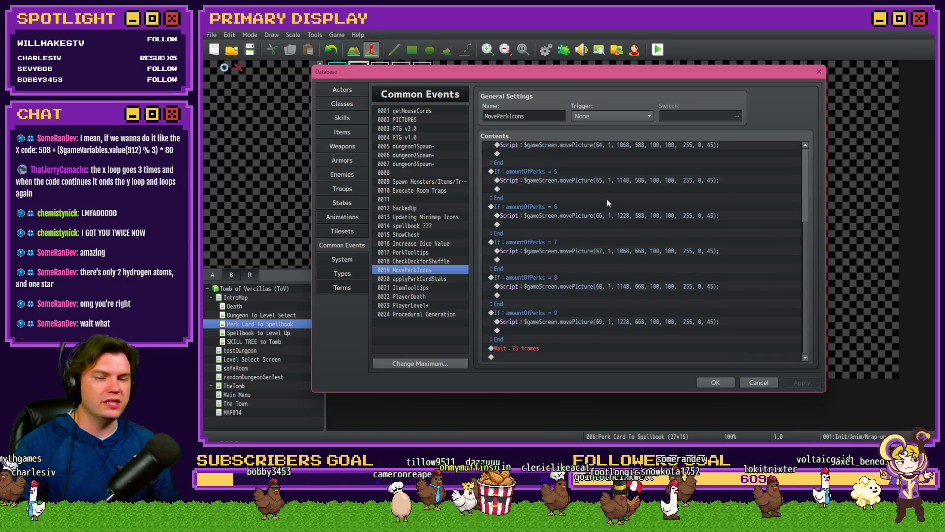
pyautogui.scroll(1, 625, 264)
pyautogui.scroll(-1, 626, 264)
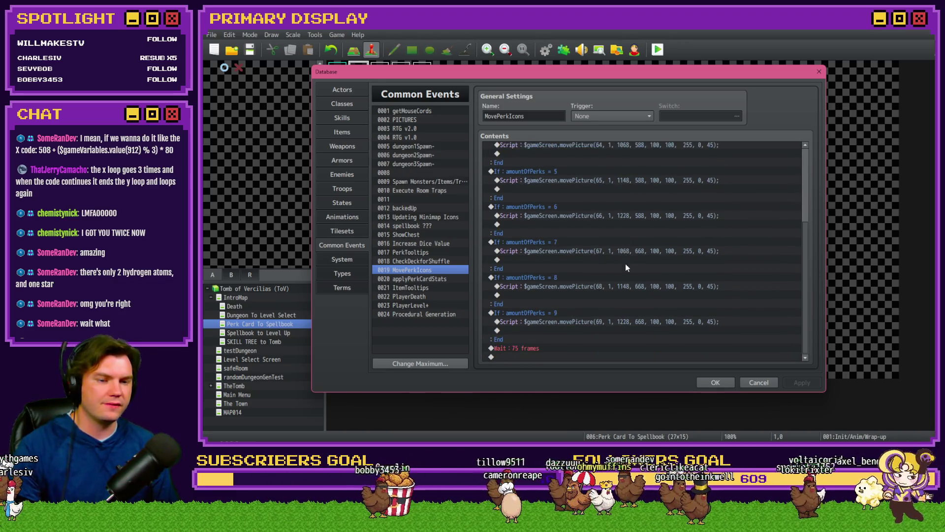
pyautogui.scroll(4, 626, 266)
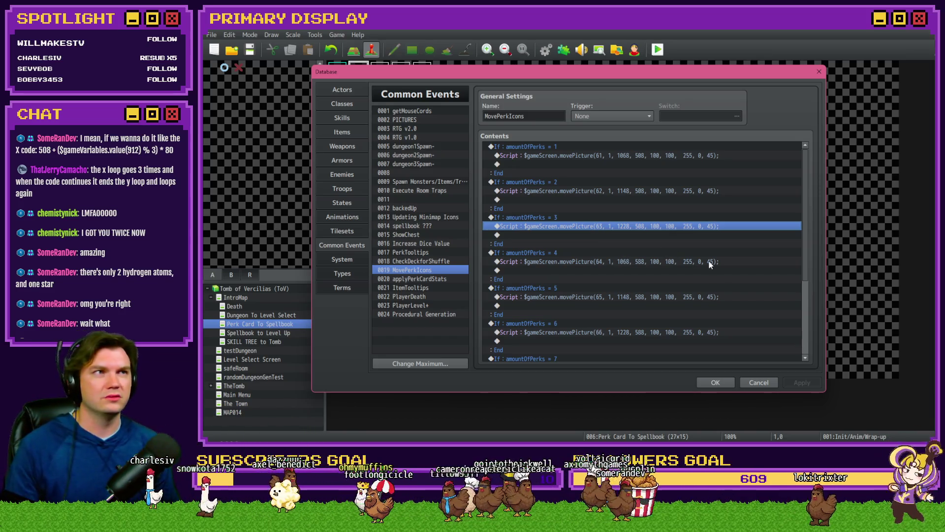
pyautogui.click(758, 383)
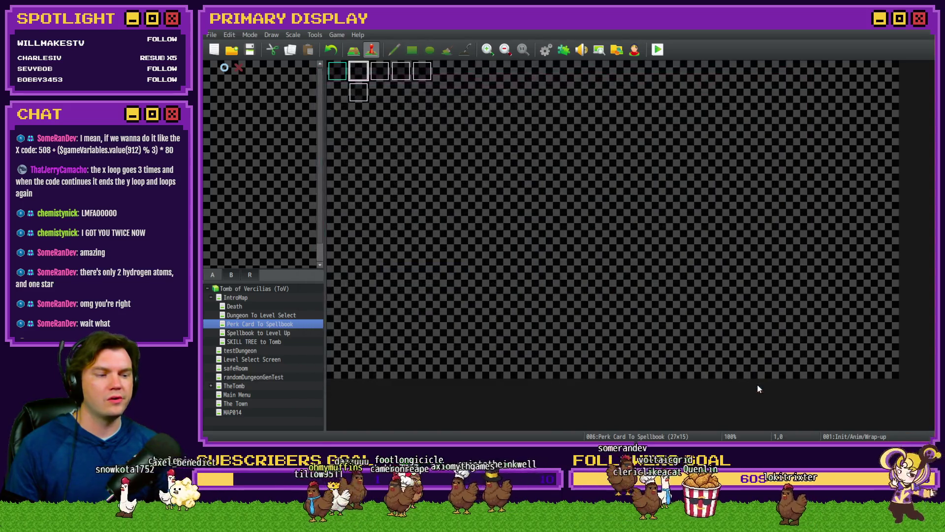
# Step: Open page 4 of the Init/Anim/Wrap-up event and select the perk card movePicture script line
pyautogui.doubleClick(362, 76)
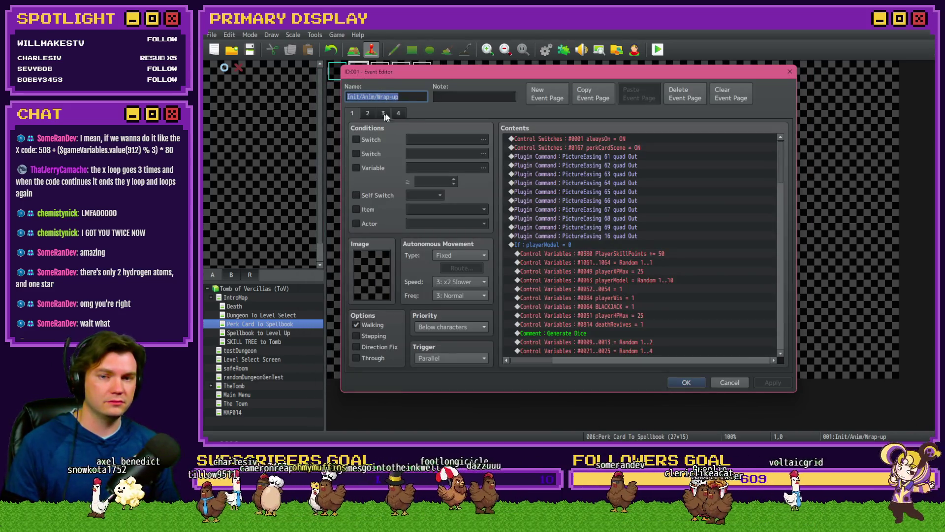
pyautogui.click(398, 113)
pyautogui.scroll(-5, 662, 290)
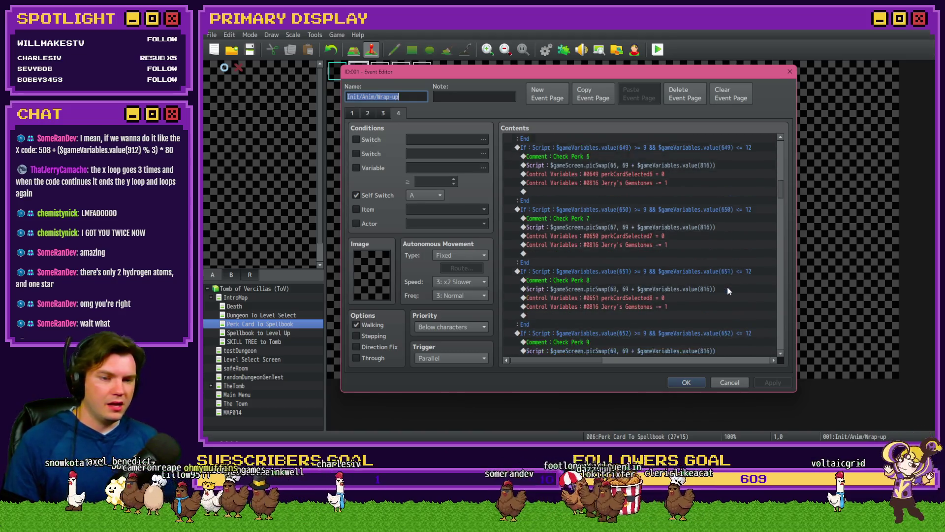
pyautogui.scroll(-3, 728, 291)
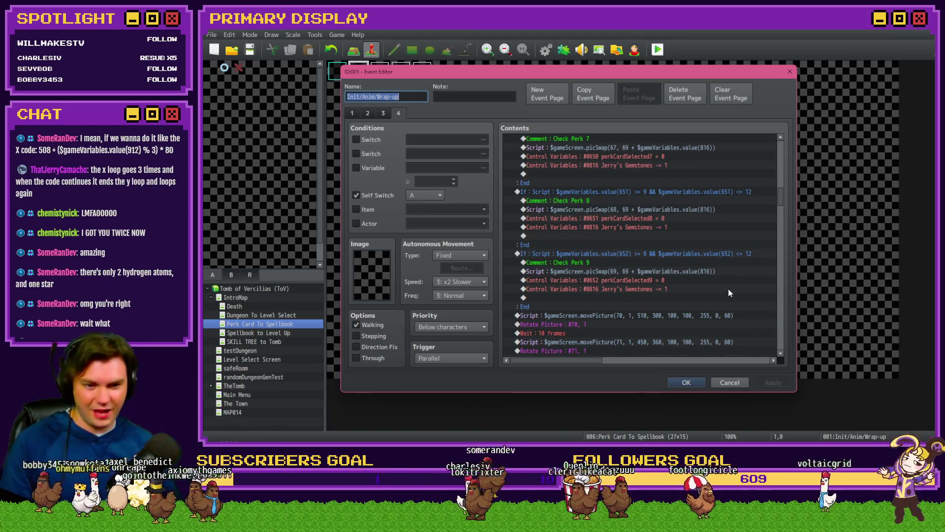
pyautogui.rightClick(741, 313)
pyautogui.click(692, 291)
pyautogui.scroll(-5, 690, 295)
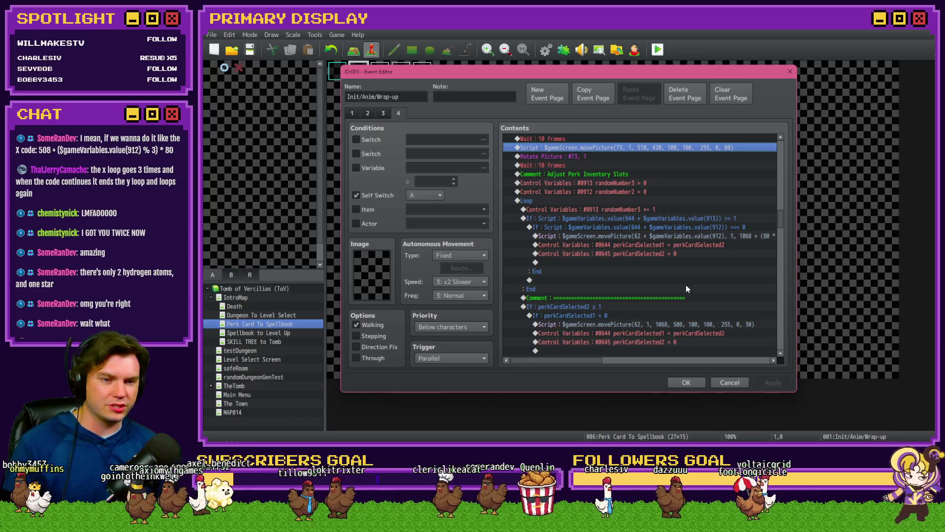
pyautogui.click(684, 237)
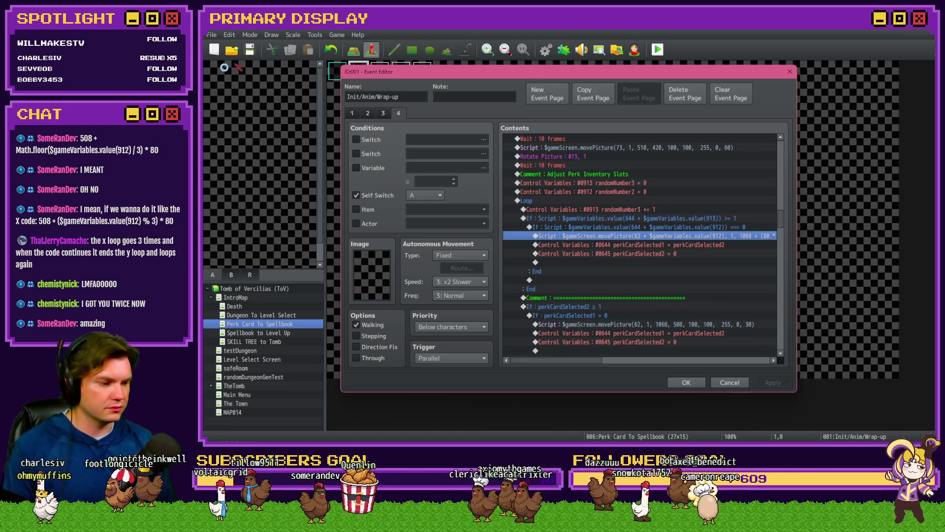
pyautogui.hotkey('alt', 'Tab')
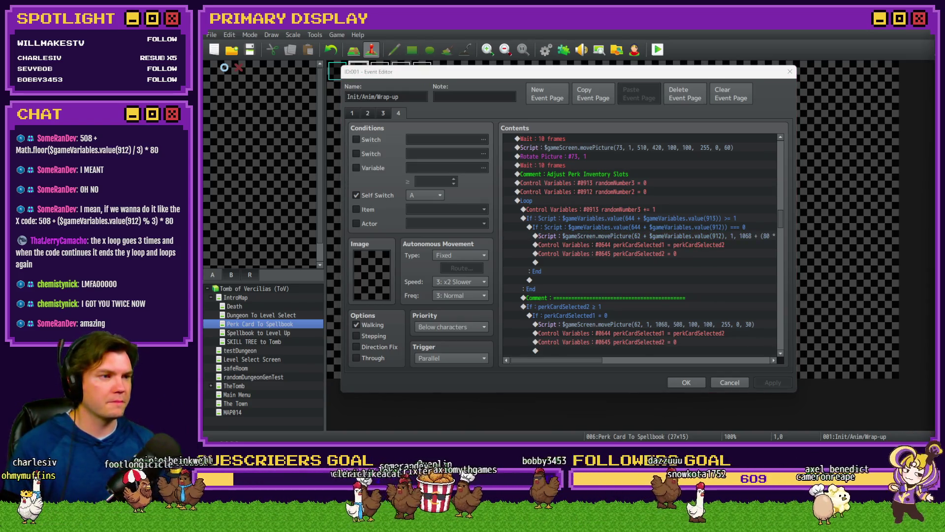
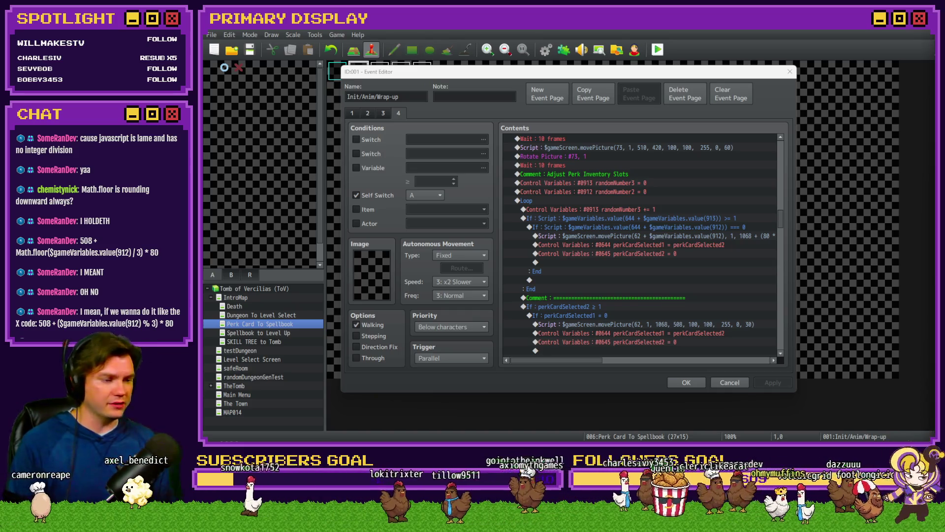
# Step: Change the picture 62 movePicture y argument to 508 + Math.floor($gameVariables.value(912) / 3) * 80
pyautogui.click(695, 235)
pyautogui.doubleClick(701, 236)
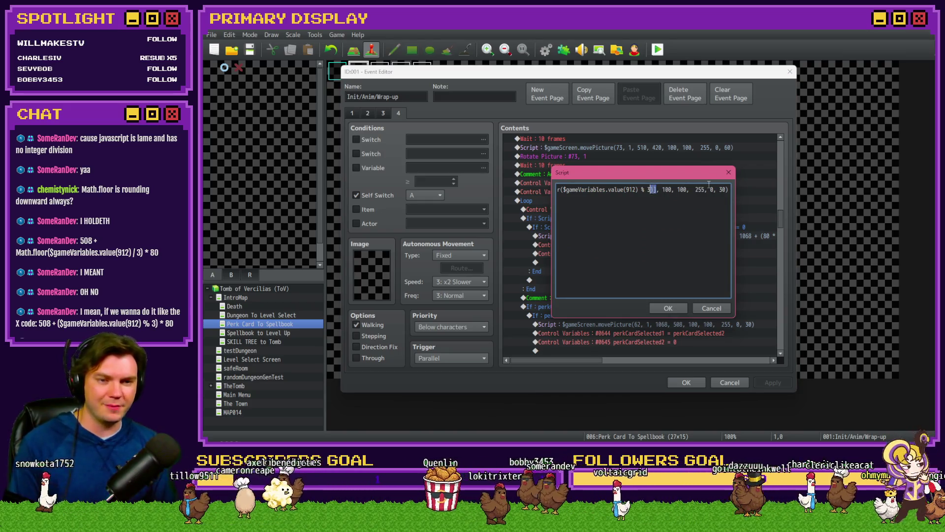
pyautogui.hotkey('shift', 'Left')
pyautogui.hotkey('shift', 'Left')
pyautogui.hotkey('shift', 'Left')
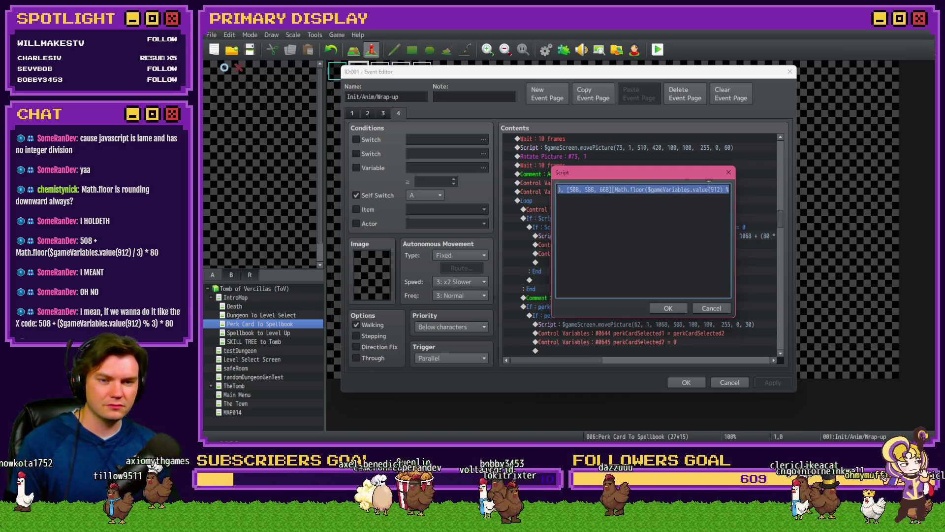
pyautogui.write('508 + Math.floor($gameVariables.value(912) / 3) * 80')
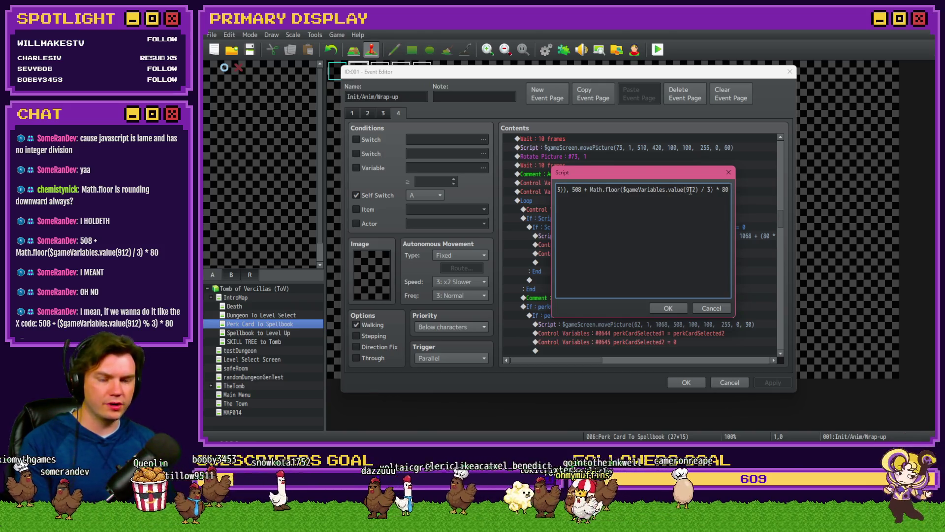
pyautogui.press('Right')
pyautogui.press('Right')
pyautogui.press('Right')
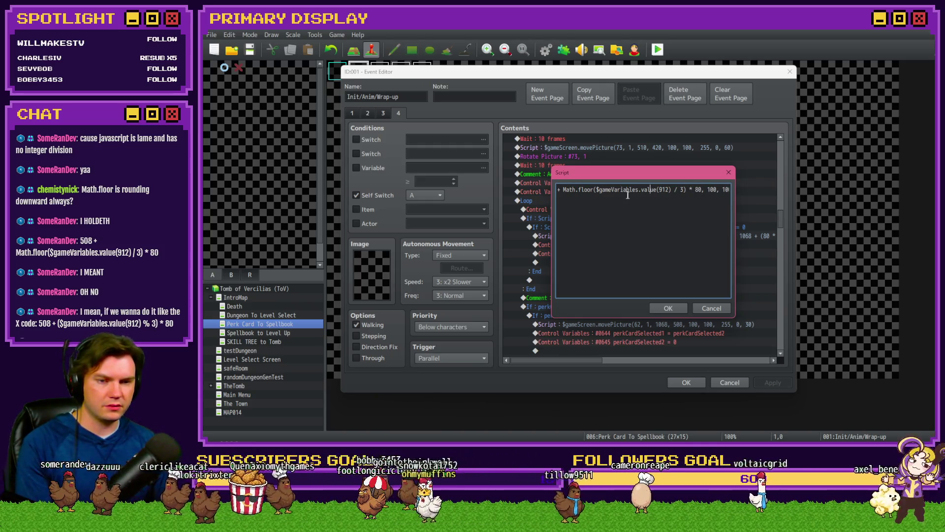
pyautogui.click(577, 196)
pyautogui.press('Left')
pyautogui.press('Left')
pyautogui.press('Left')
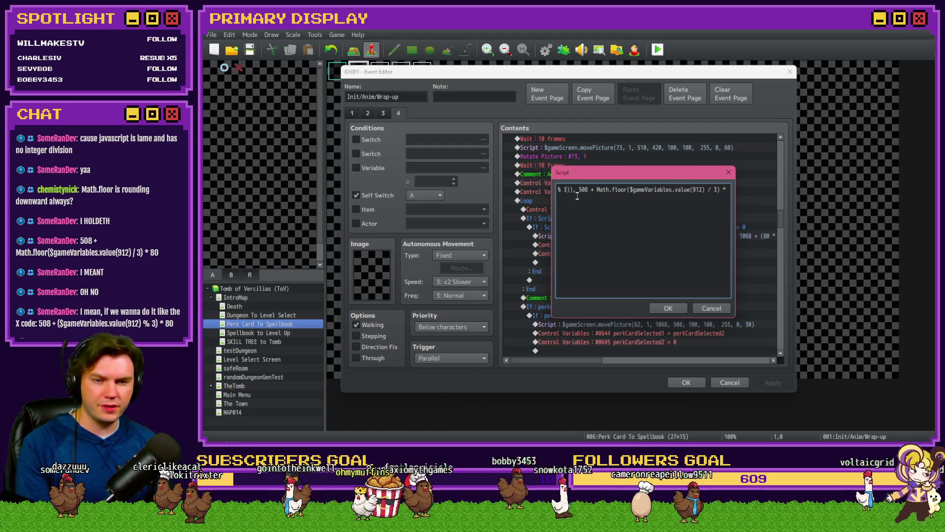
pyautogui.click(592, 191)
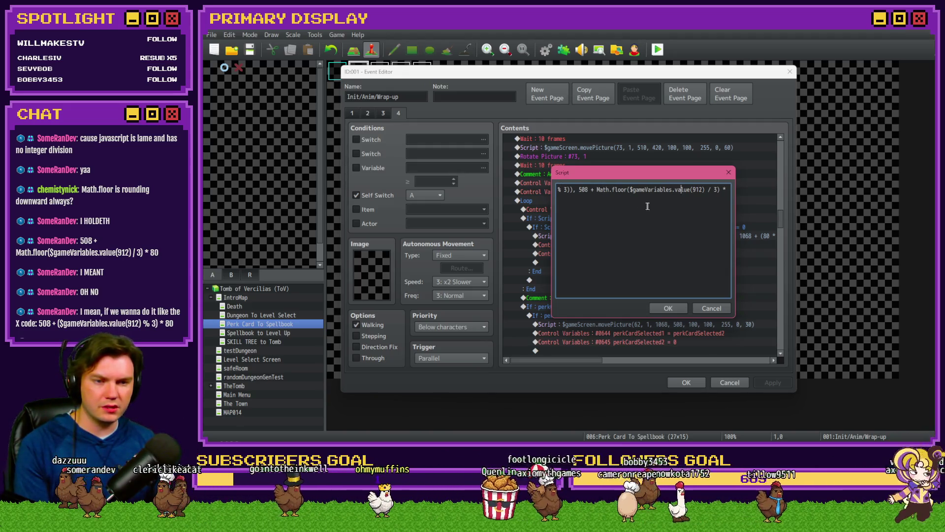
pyautogui.click(690, 191)
pyautogui.press('Right')
pyautogui.press('Right')
pyautogui.press('Right')
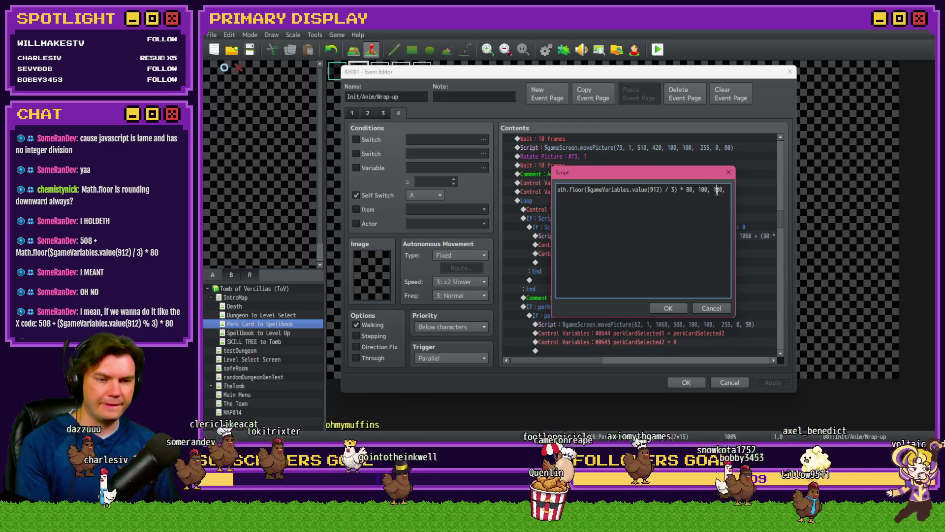
pyautogui.press('Right')
pyautogui.press('Right')
pyautogui.press('Right')
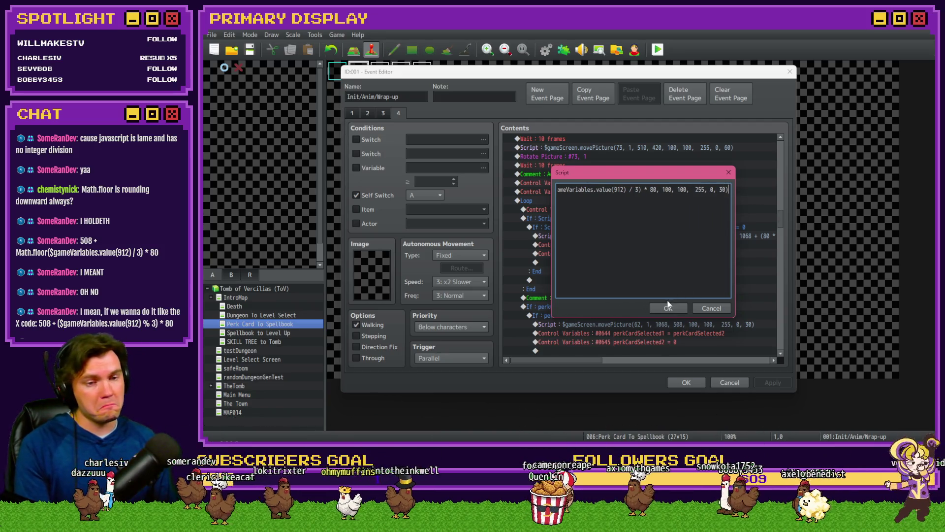
pyautogui.click(668, 308)
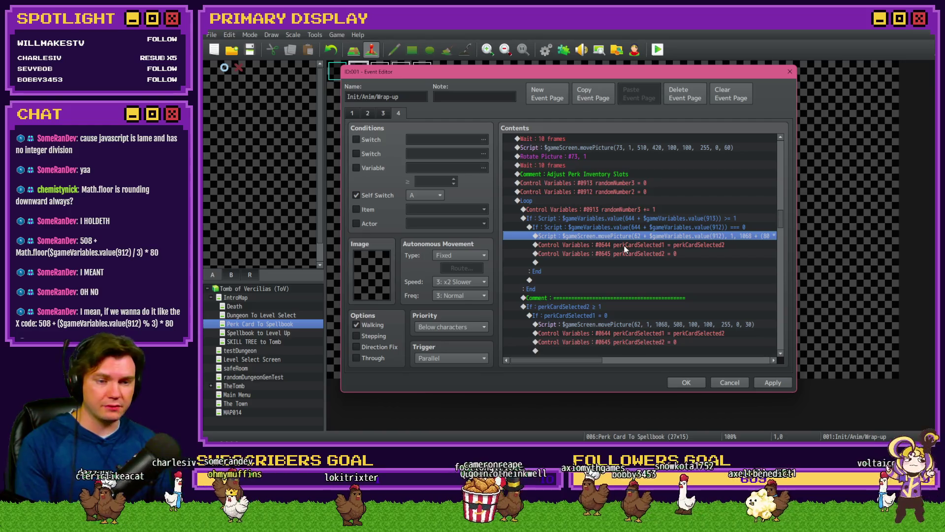
pyautogui.click(624, 246)
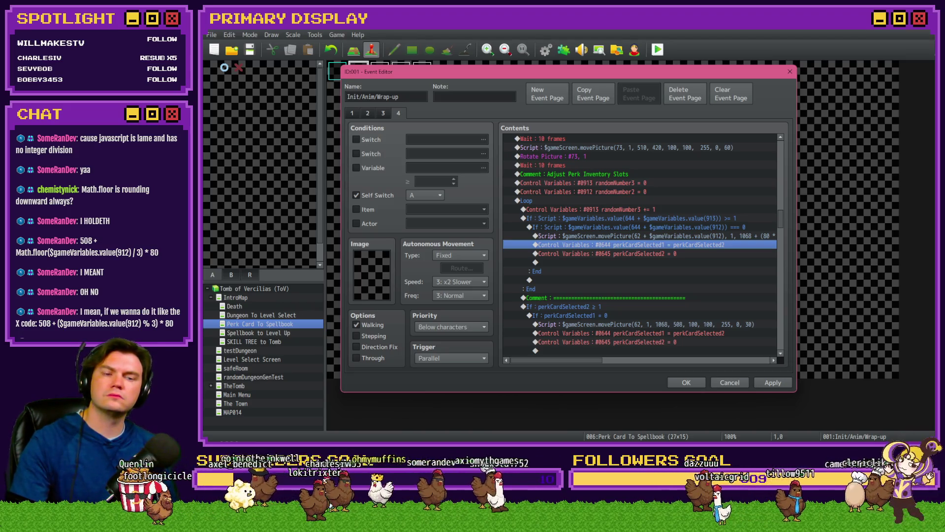
pyautogui.click(547, 236)
pyautogui.moveTo(595, 361); pyautogui.dragTo(660, 370)
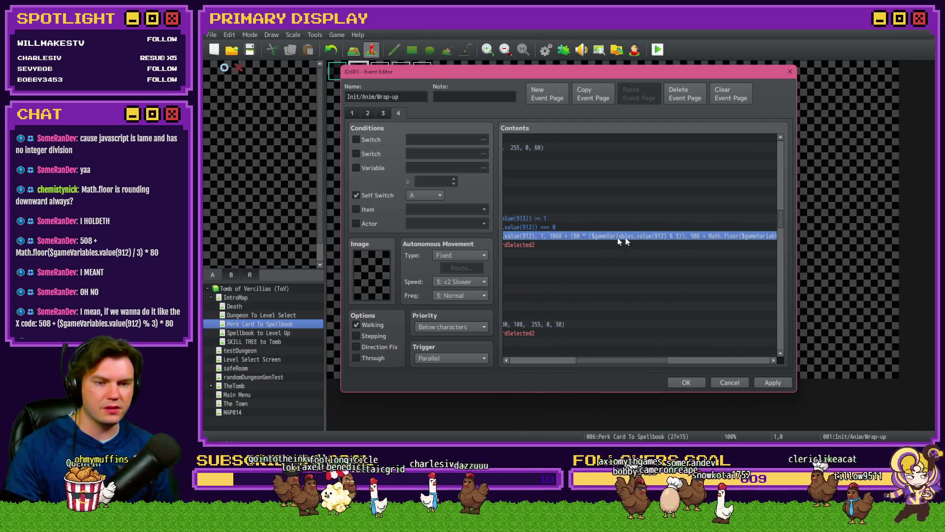
pyautogui.moveTo(656, 361); pyautogui.dragTo(690, 362)
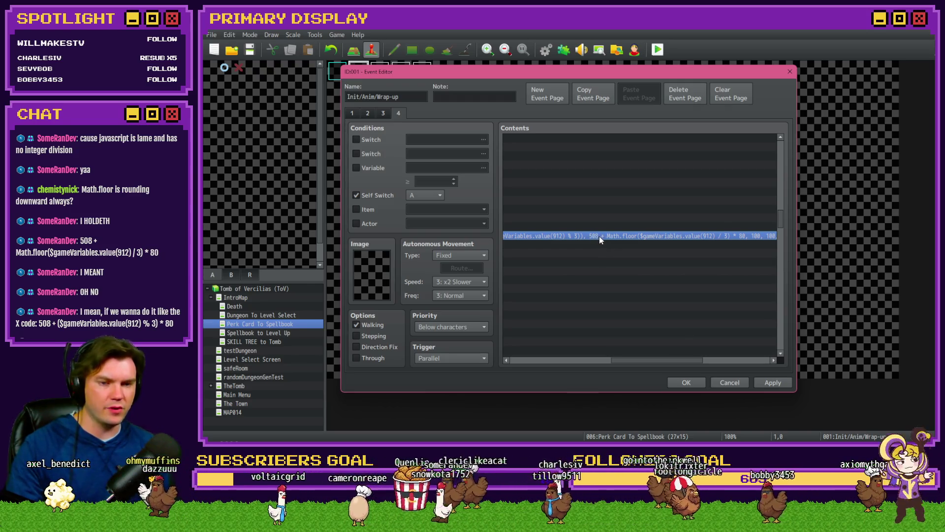
pyautogui.moveTo(654, 362); pyautogui.dragTo(662, 362)
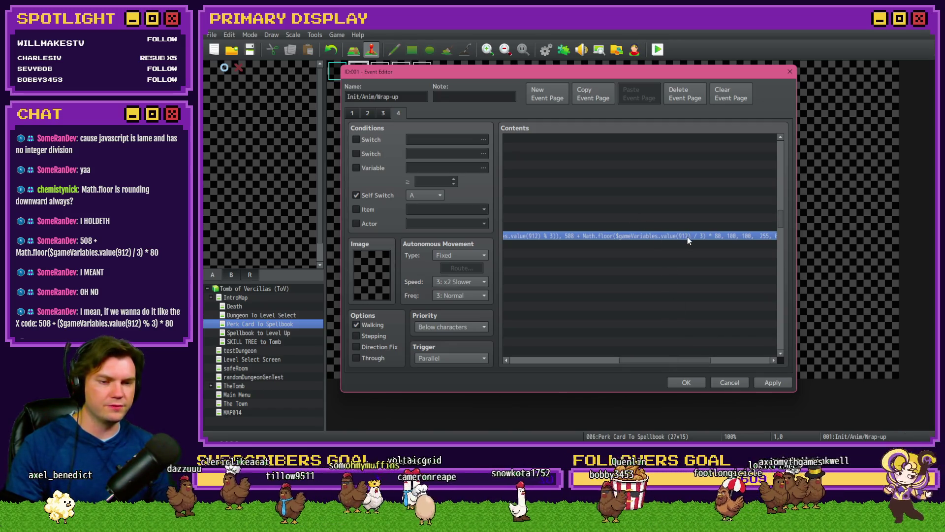
pyautogui.moveTo(705, 360); pyautogui.dragTo(694, 361)
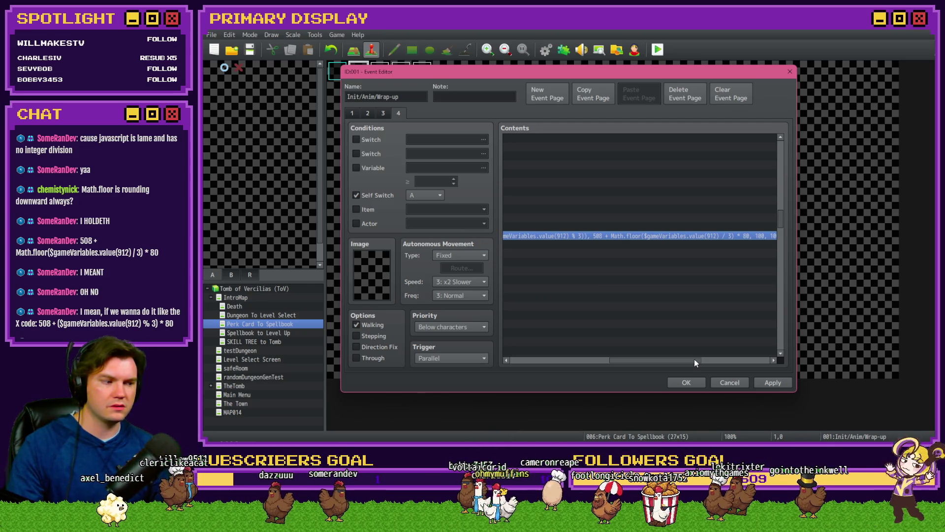
pyautogui.moveTo(694, 360); pyautogui.dragTo(681, 359)
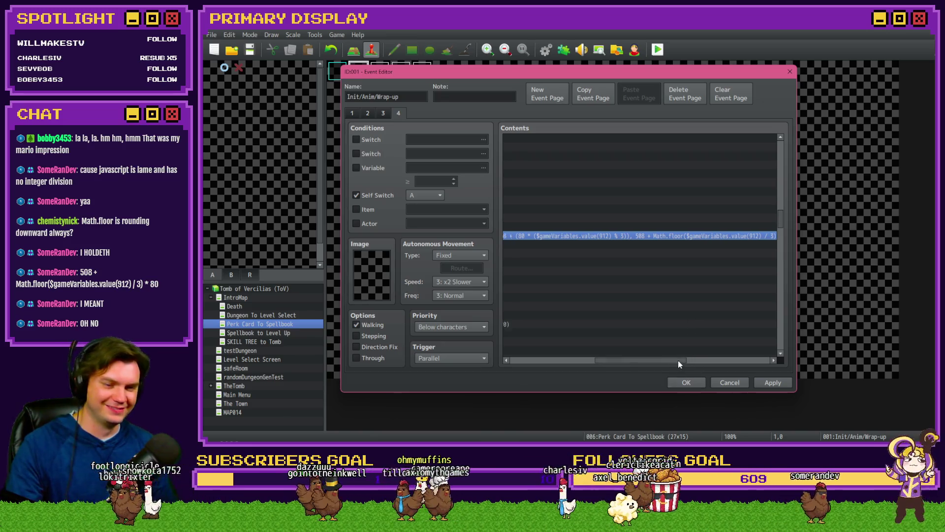
pyautogui.moveTo(678, 360); pyautogui.dragTo(576, 361)
pyautogui.click(613, 245)
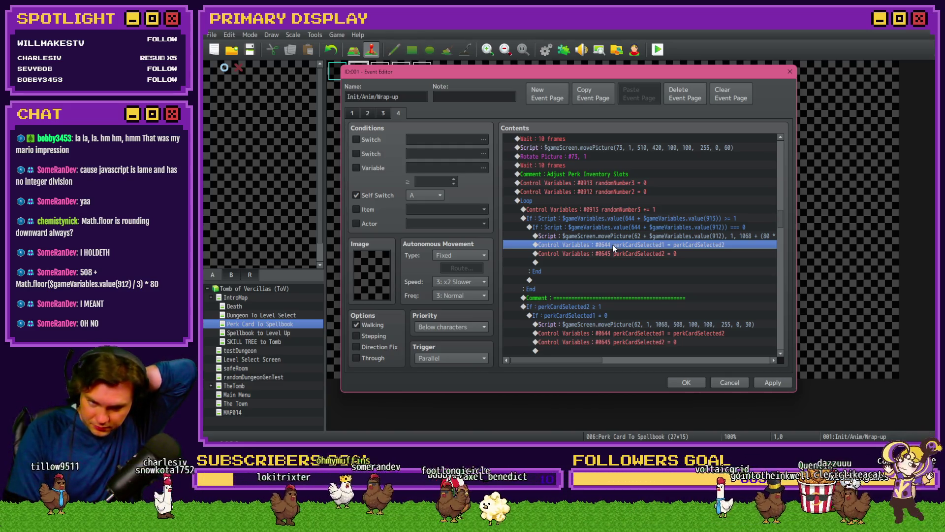
pyautogui.doubleClick(613, 244)
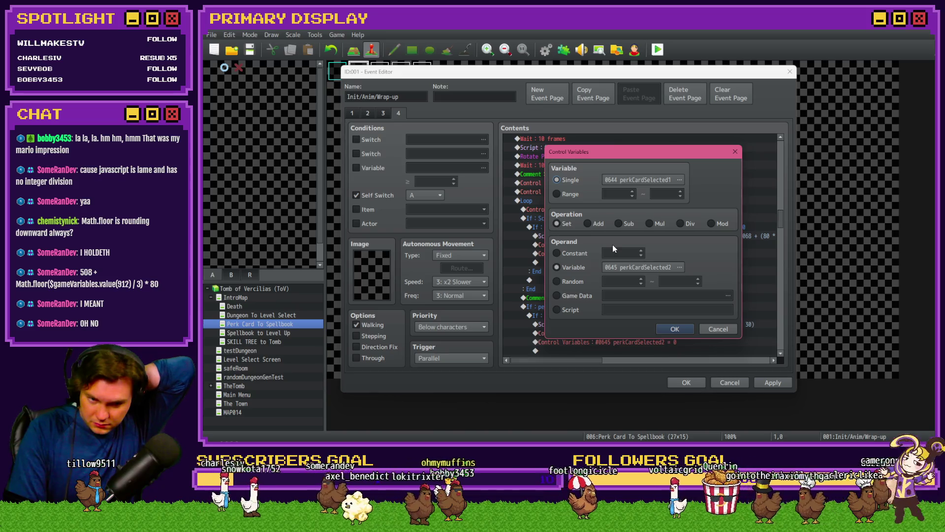
# Step: Cancel the #0644 Control Variables dialog and insert an empty Script command above perkCardSelected1
pyautogui.moveTo(624, 157)
pyautogui.mouseDown()
pyautogui.moveTo(648, 264)
pyautogui.moveTo(649, 186)
pyautogui.mouseUp()
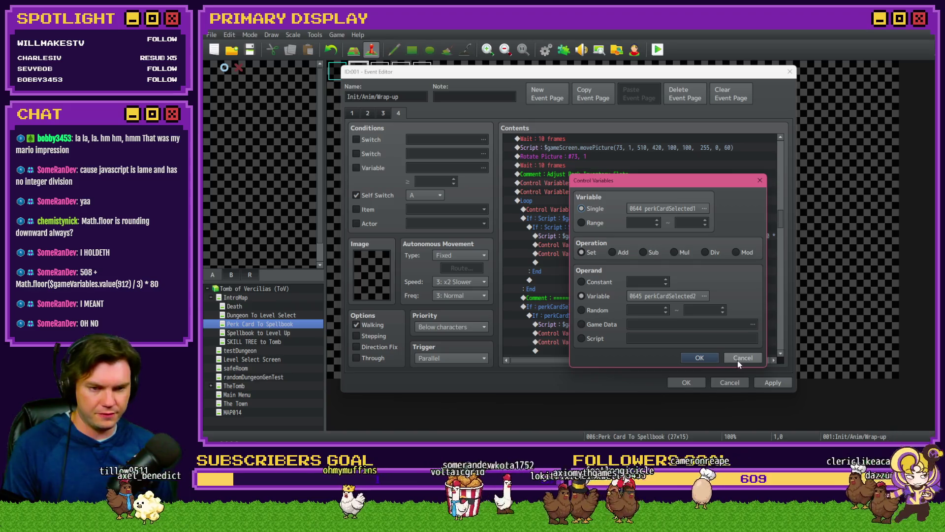
pyautogui.click(739, 361)
pyautogui.click(643, 244)
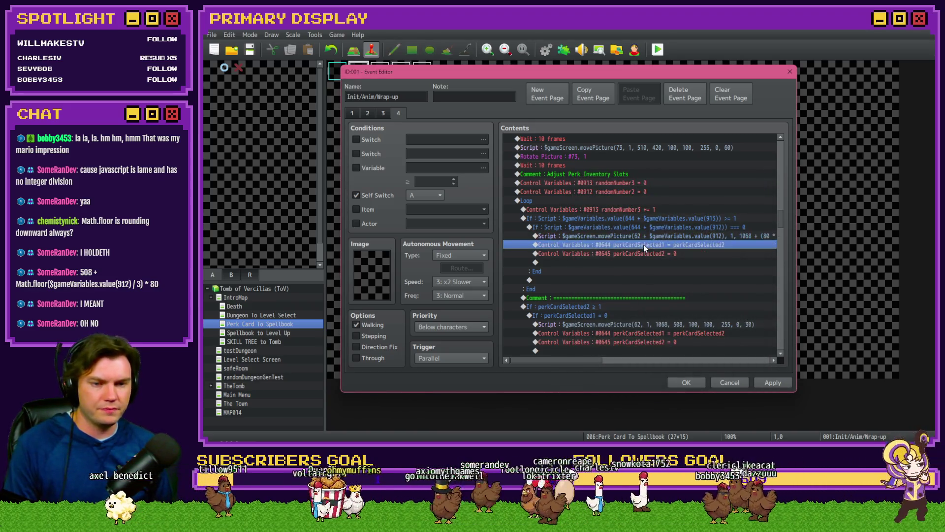
pyautogui.press('Insert')
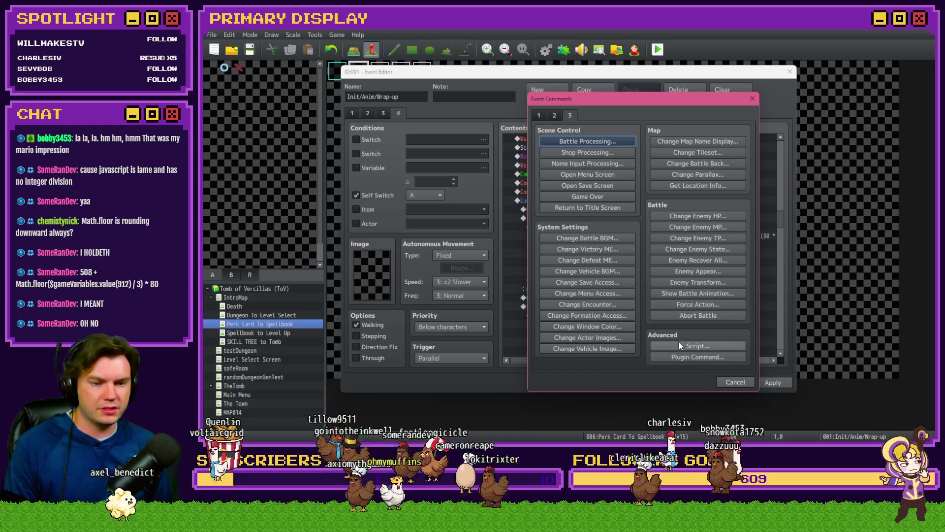
pyautogui.click(680, 345)
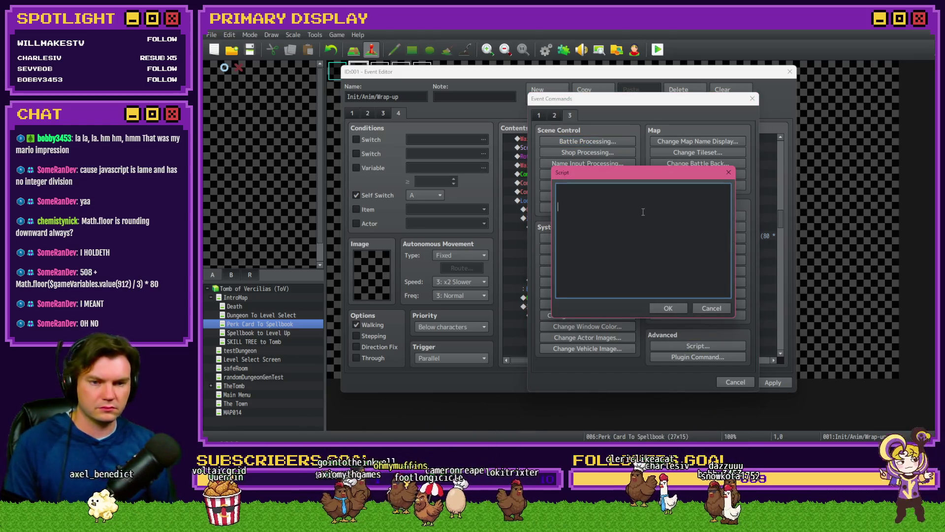
pyautogui.hotkey('ctrl', 'Return')
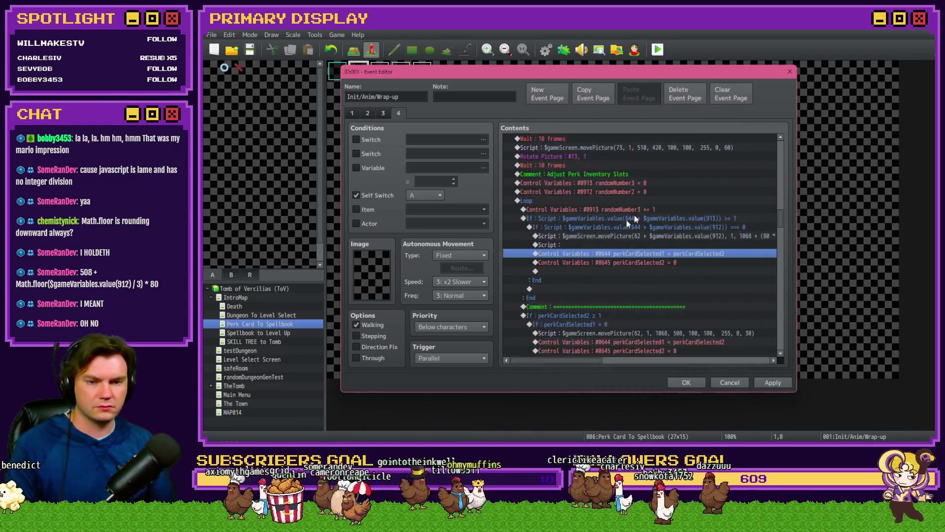
pyautogui.doubleClick(583, 245)
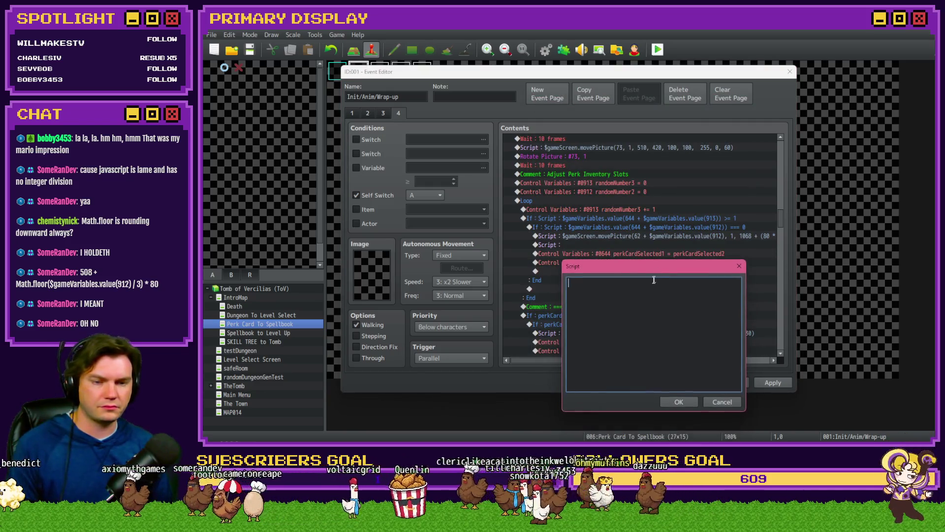
# Step: Start a $gameVariables.setValue script targeting variable 644 + $gameVariables.value(912)
pyautogui.write('$gameVariable')
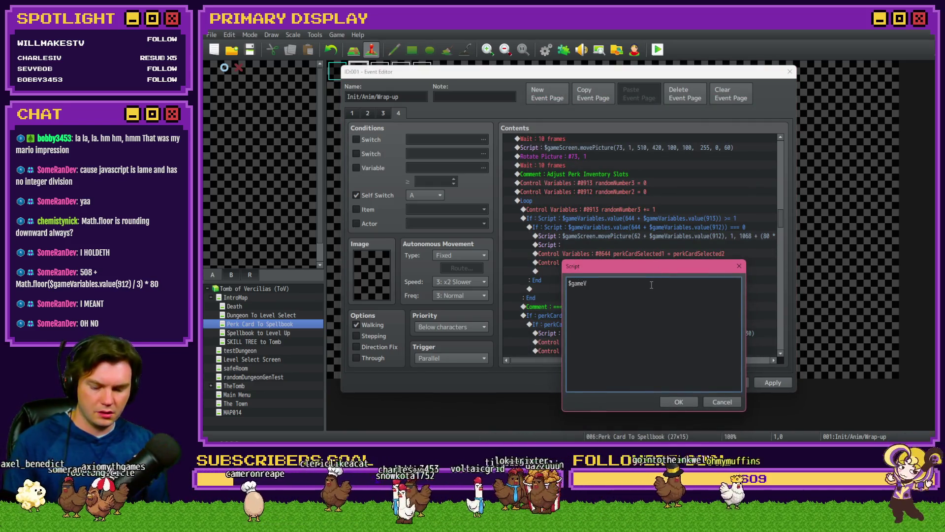
pyautogui.write('s.set')
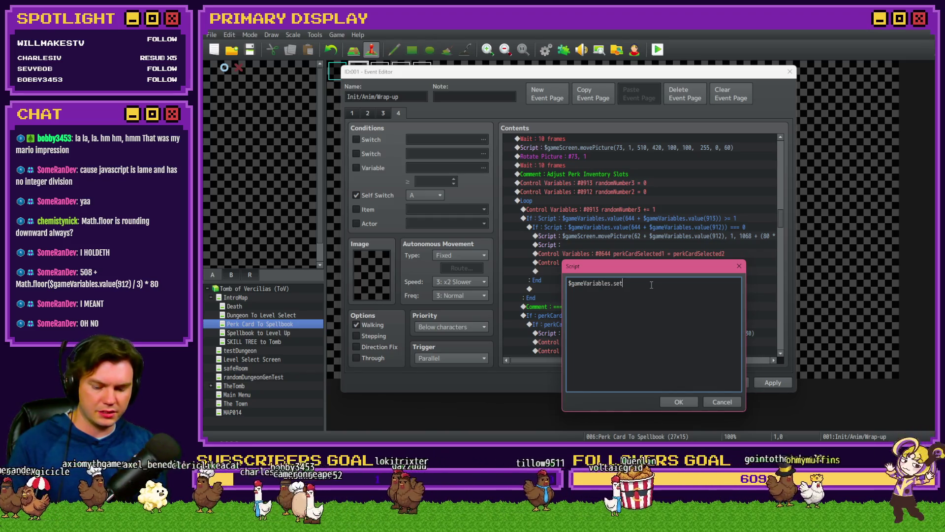
pyautogui.write('Value()')
pyautogui.moveTo(654, 268); pyautogui.dragTo(653, 275)
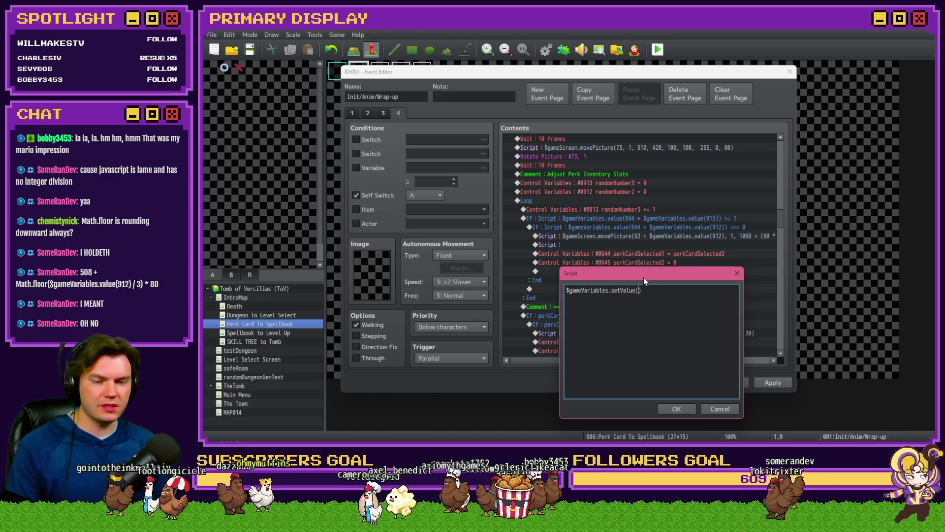
pyautogui.write('6')
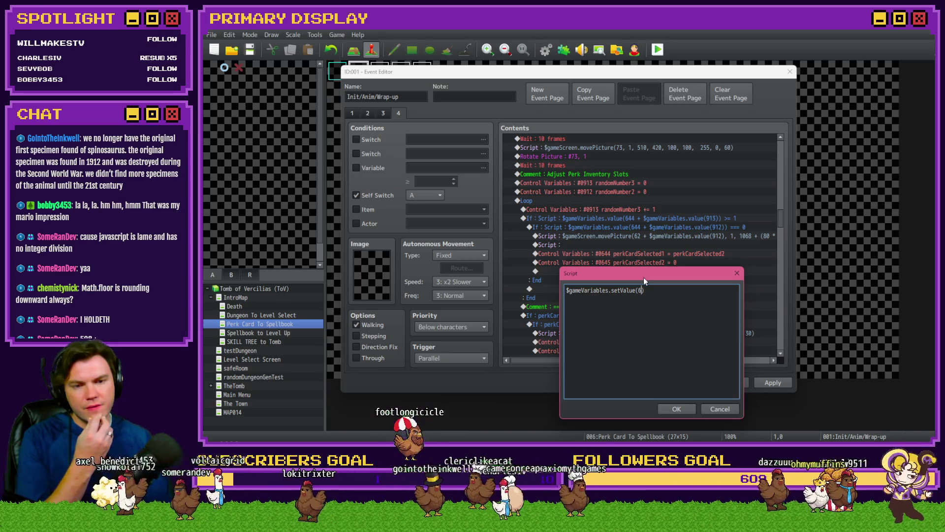
pyautogui.write('44')
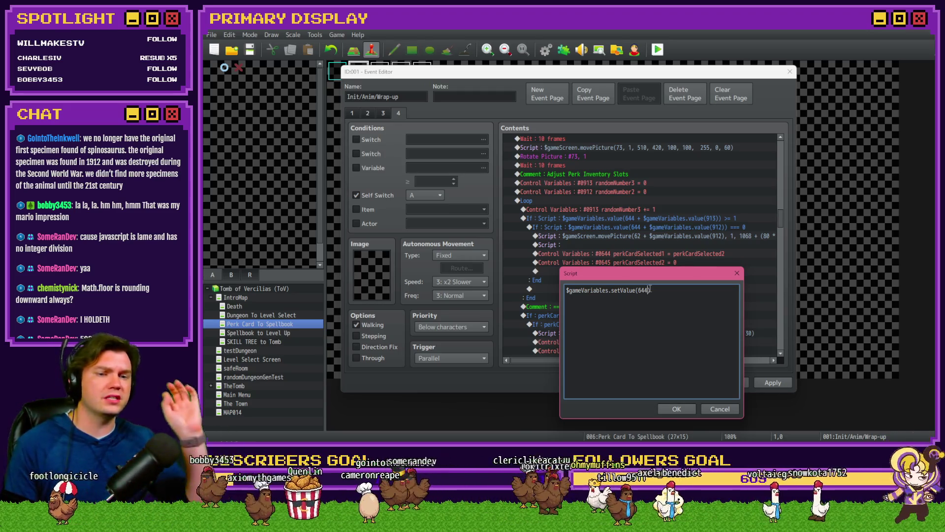
pyautogui.write(')')
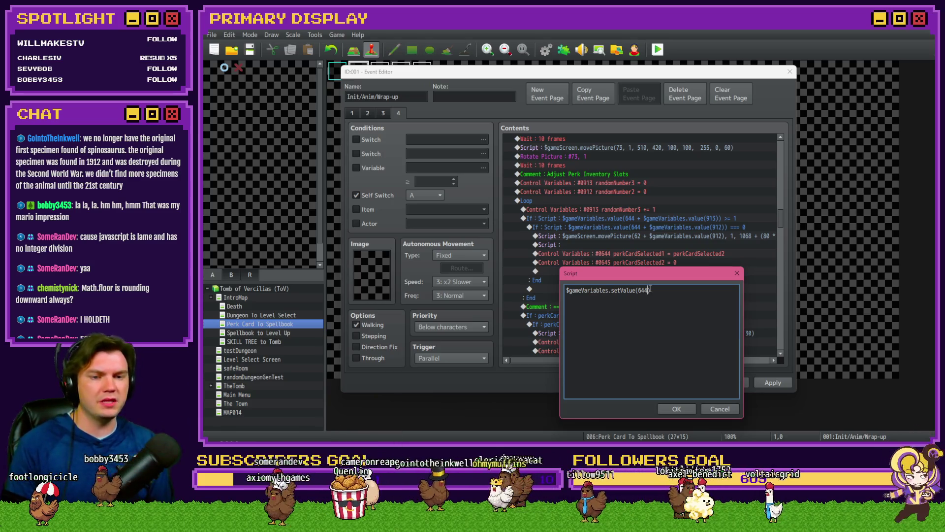
pyautogui.write(' + $gameVari')
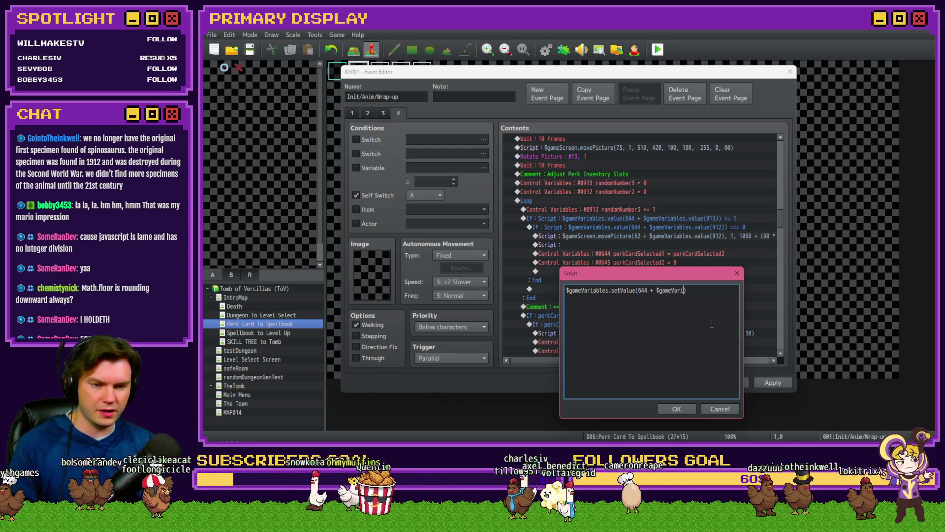
pyautogui.press('BackSpace')
pyautogui.press('BackSpace')
pyautogui.press('BackSpace')
pyautogui.write('$game')
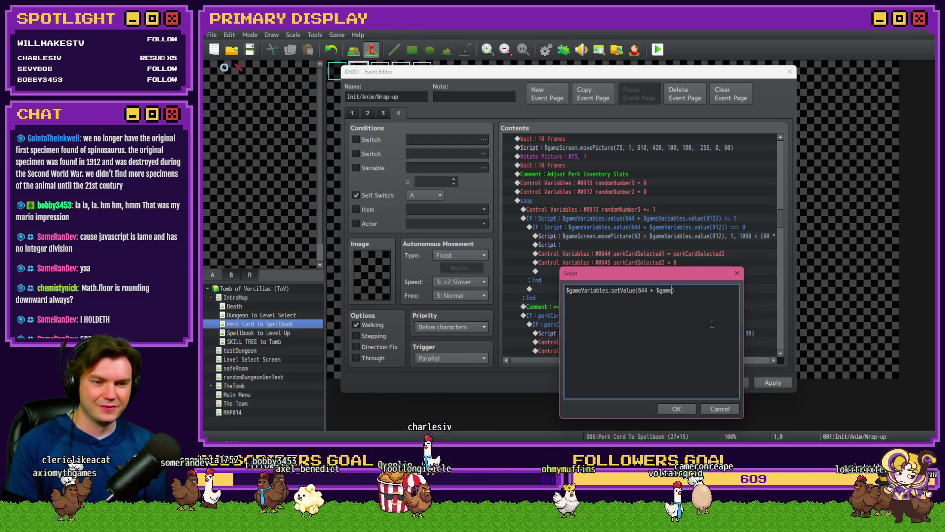
pyautogui.write('Variables.value(912')
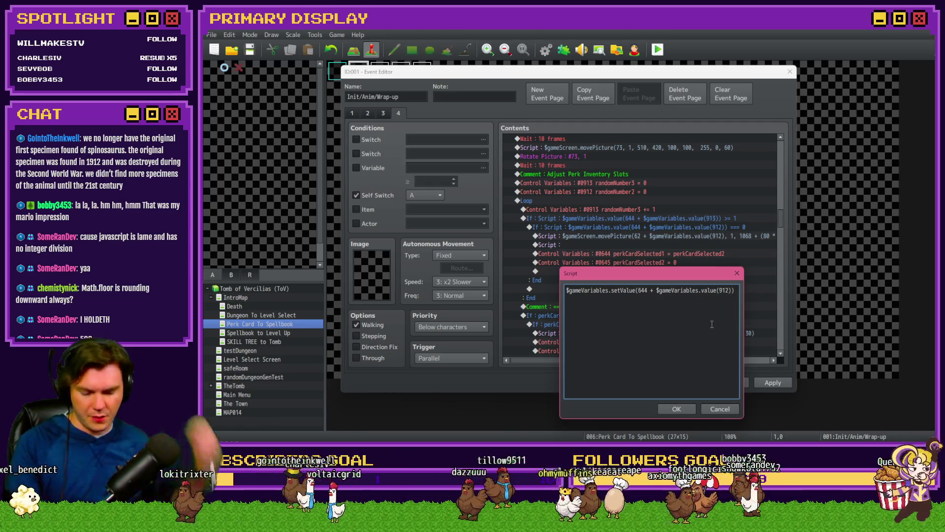
pyautogui.write(',')
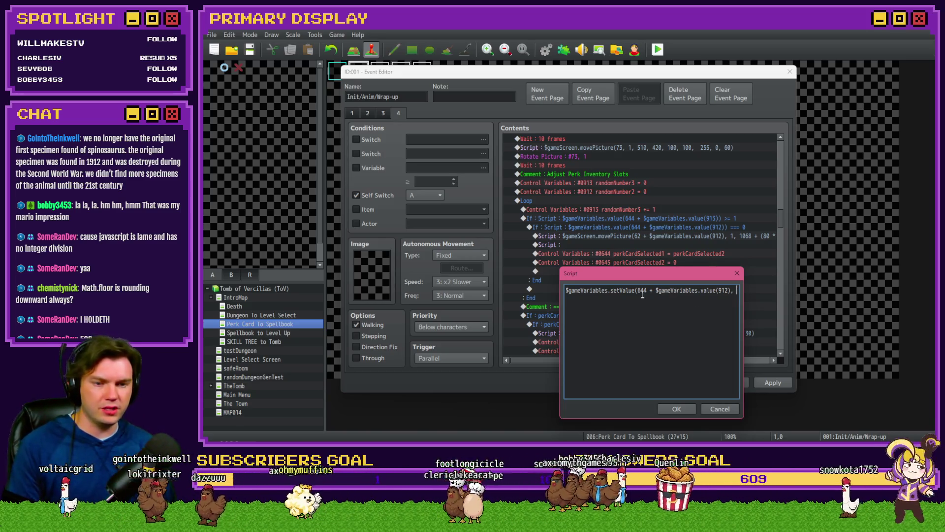
# Step: Use variable 643 + $gameVariables.value(913) as the value, confirm, and delete the #0644 row
pyautogui.moveTo(655, 290); pyautogui.dragTo(732, 290)
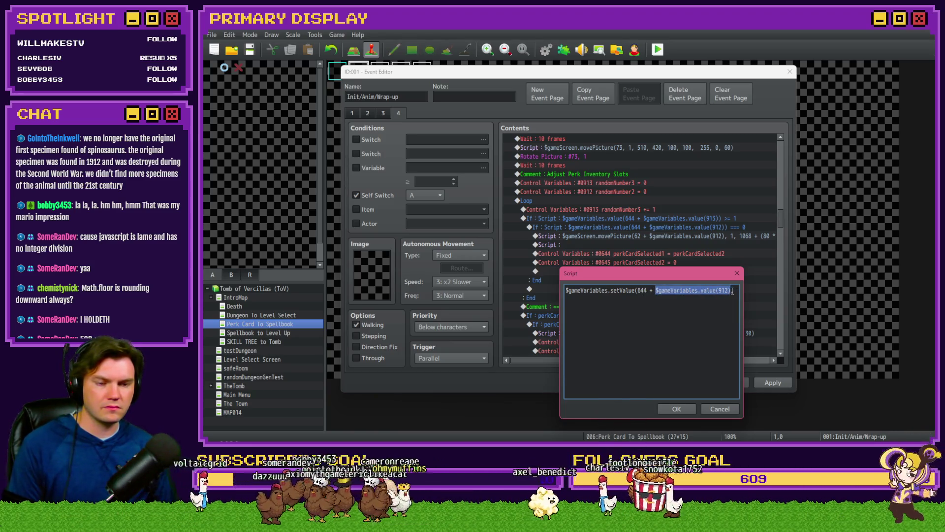
pyautogui.press('End')
pyautogui.write(')')
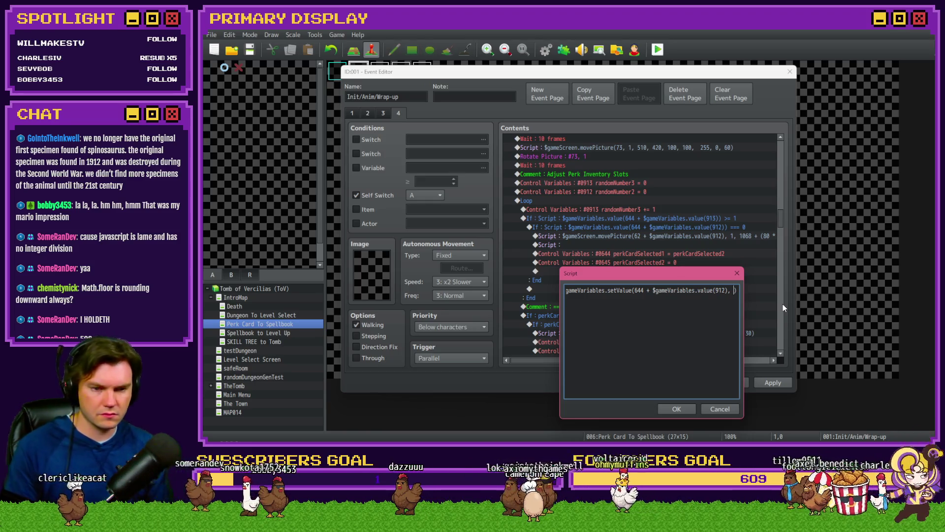
pyautogui.write('$gameVariables.value()')
pyautogui.press('Left')
pyautogui.write('6')
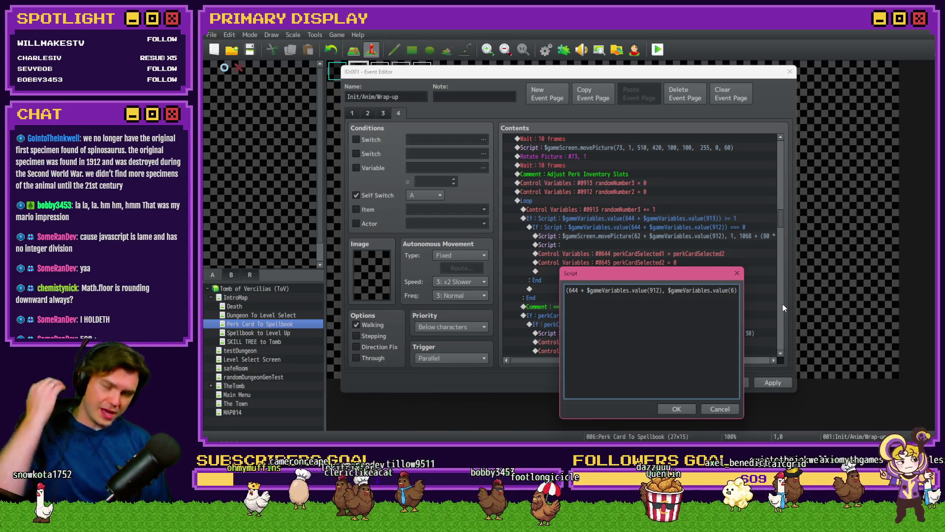
pyautogui.write('4')
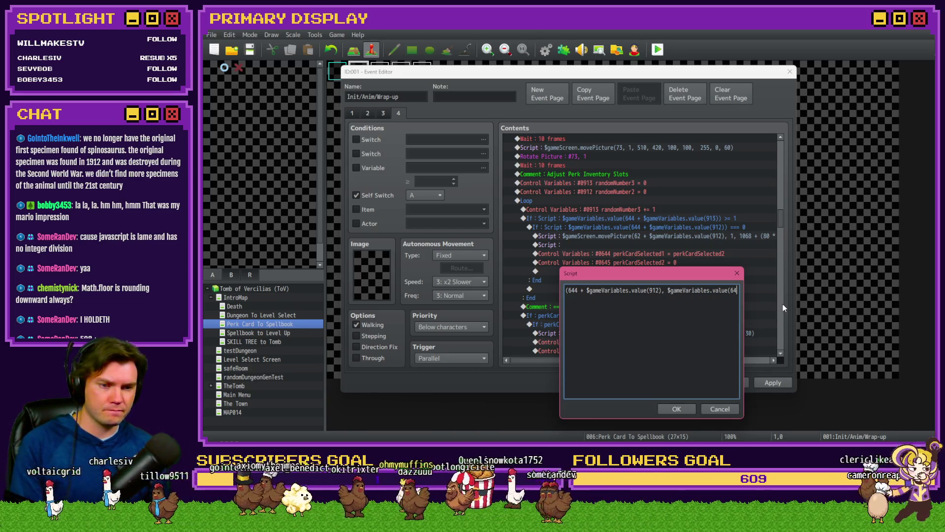
pyautogui.write('3 + $gameVariables.value(912)')
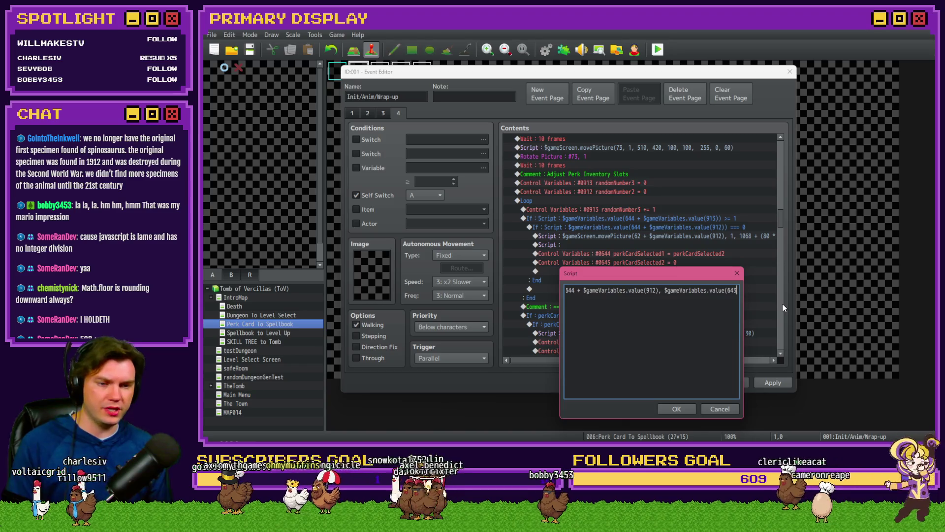
pyautogui.press('BackSpace')
pyautogui.press('BackSpace')
pyautogui.write('3')
pyautogui.moveTo(684, 277)
pyautogui.mouseDown()
pyautogui.moveTo(683, 292)
pyautogui.moveTo(683, 278)
pyautogui.mouseUp()
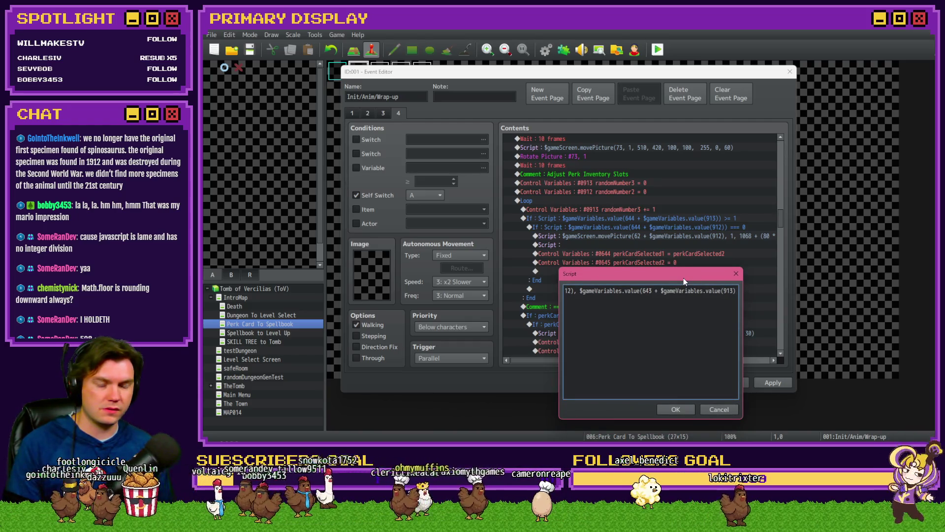
pyautogui.click(674, 409)
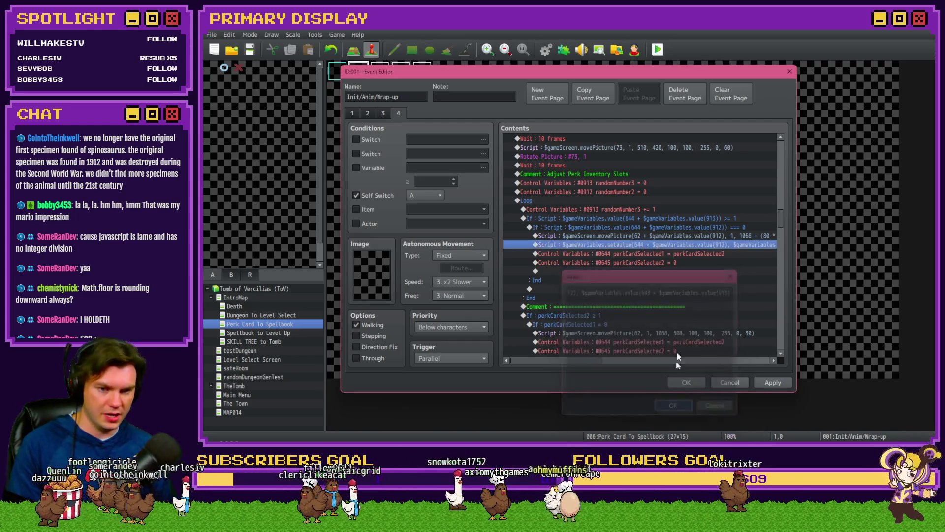
pyautogui.click(690, 253)
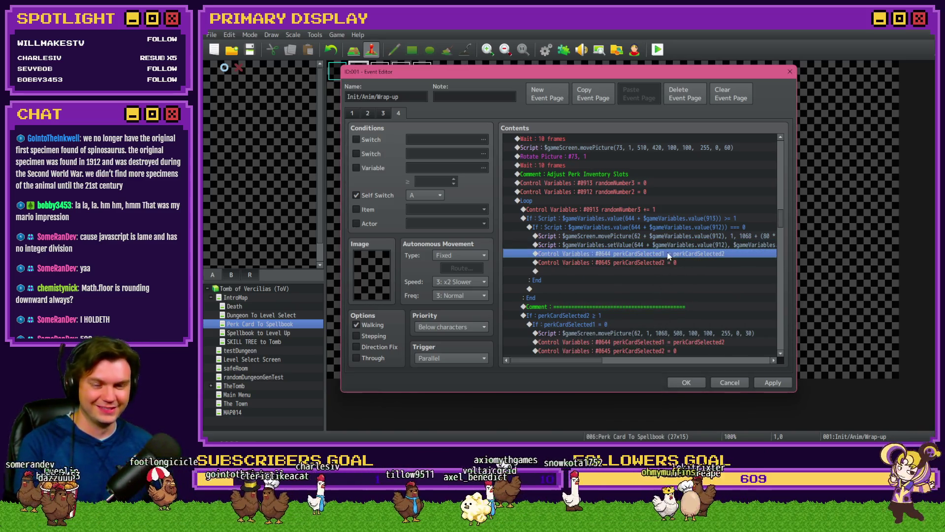
pyautogui.press('Delete')
# Step: Split the setValue script onto two lines, ending with ', 0)', and delete the #0645 row
pyautogui.doubleClick(672, 244)
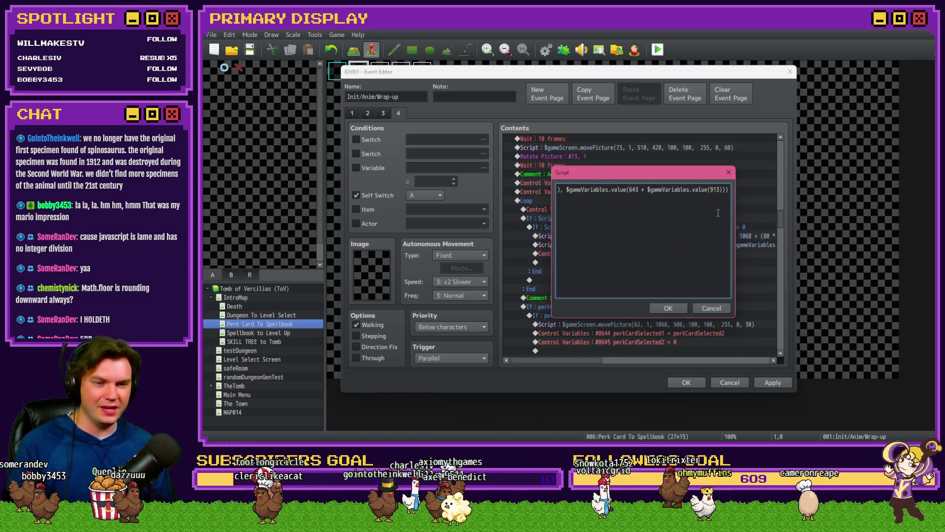
pyautogui.moveTo(567, 190); pyautogui.dragTo(723, 191)
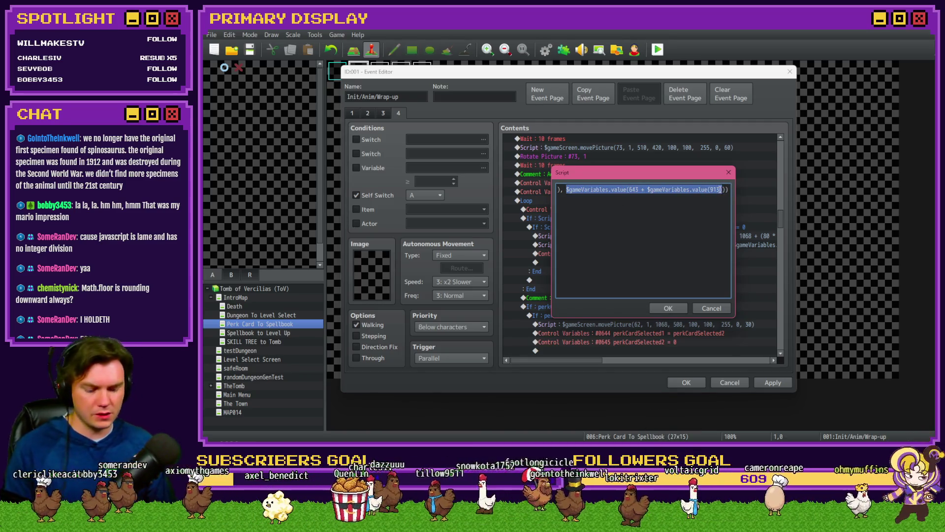
pyautogui.press('Left')
pyautogui.press('Return')
pyautogui.moveTo(594, 198)
pyautogui.mouseDown()
pyautogui.moveTo(558, 197)
pyautogui.moveTo(582, 192)
pyautogui.mouseUp()
pyautogui.click(594, 198)
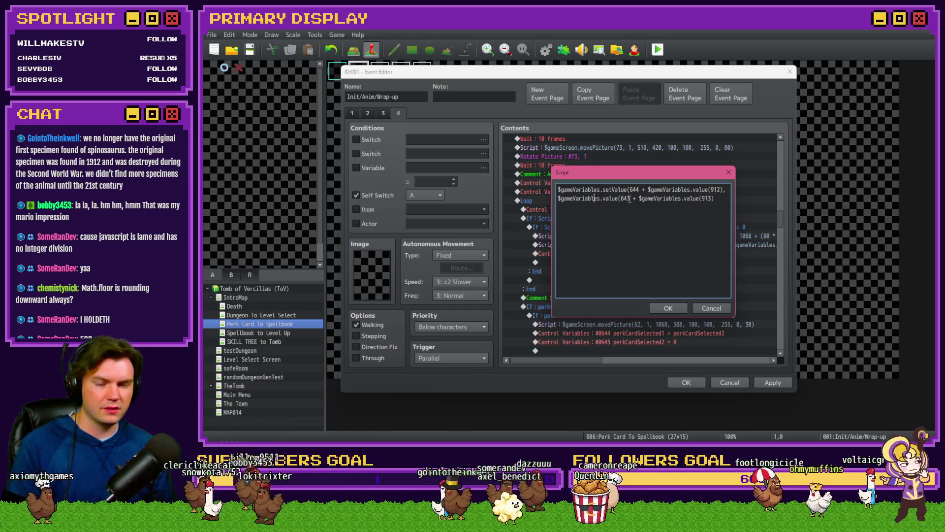
pyautogui.click(717, 205)
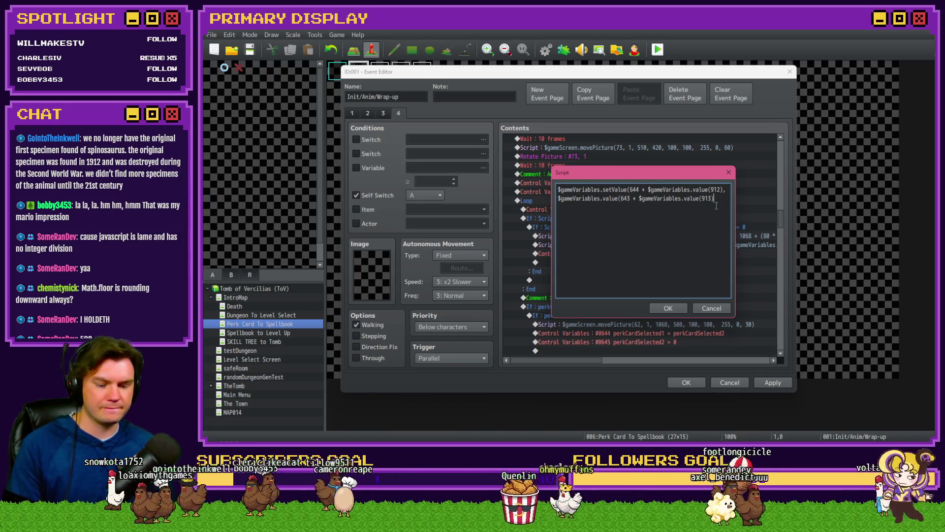
pyautogui.write('), 0)')
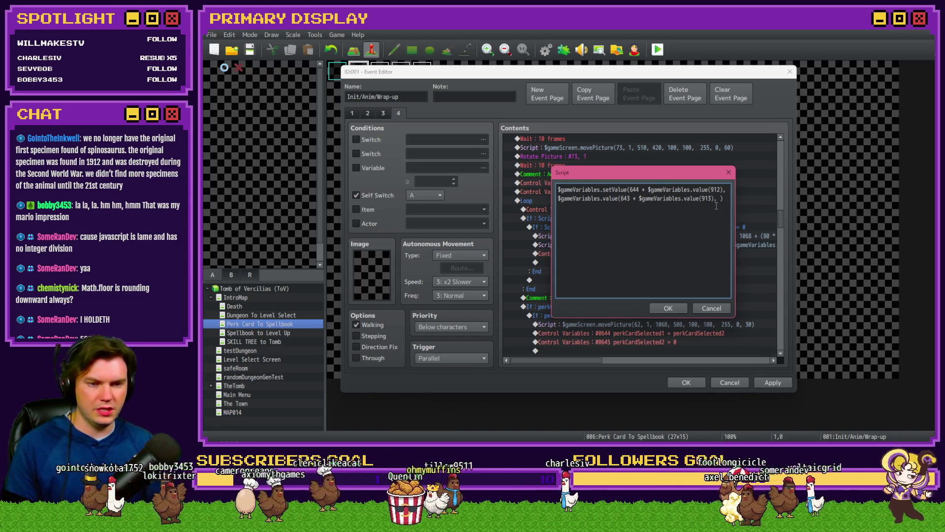
pyautogui.click(669, 308)
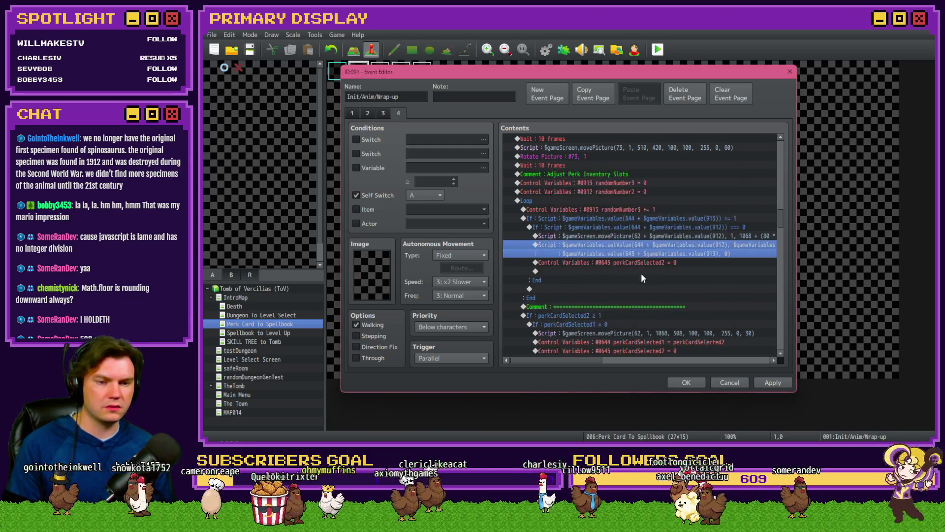
pyautogui.click(641, 262)
pyautogui.press('Delete')
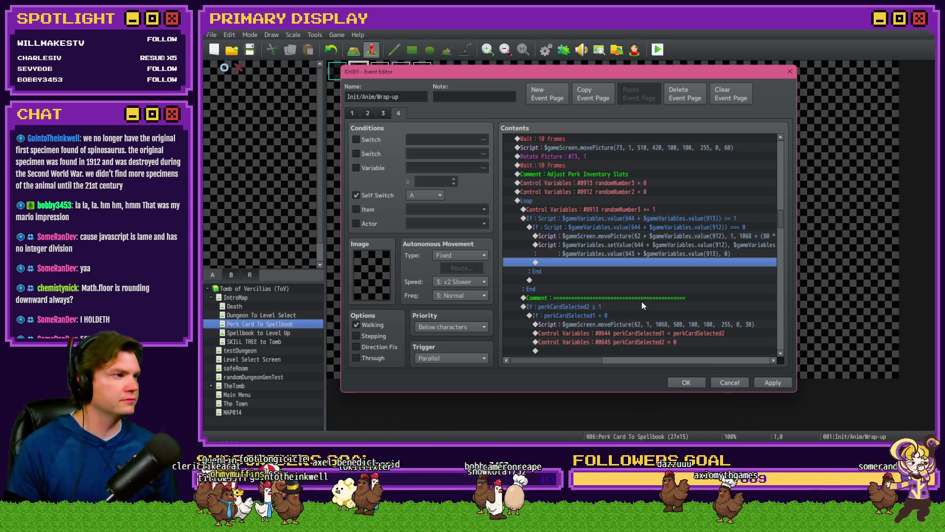
# Step: Inspect the loop's script and If rows, then select from the perk-card Comment through Label PC9
pyautogui.click(645, 245)
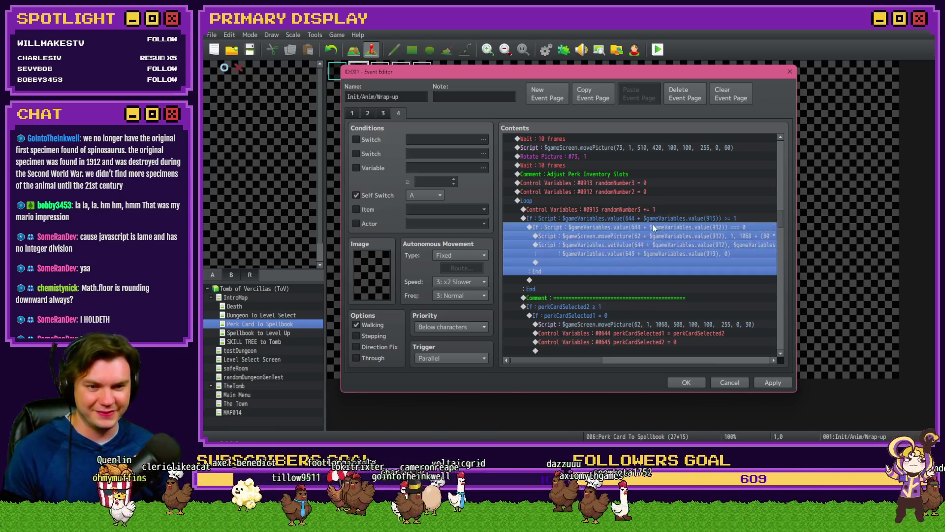
pyautogui.click(643, 236)
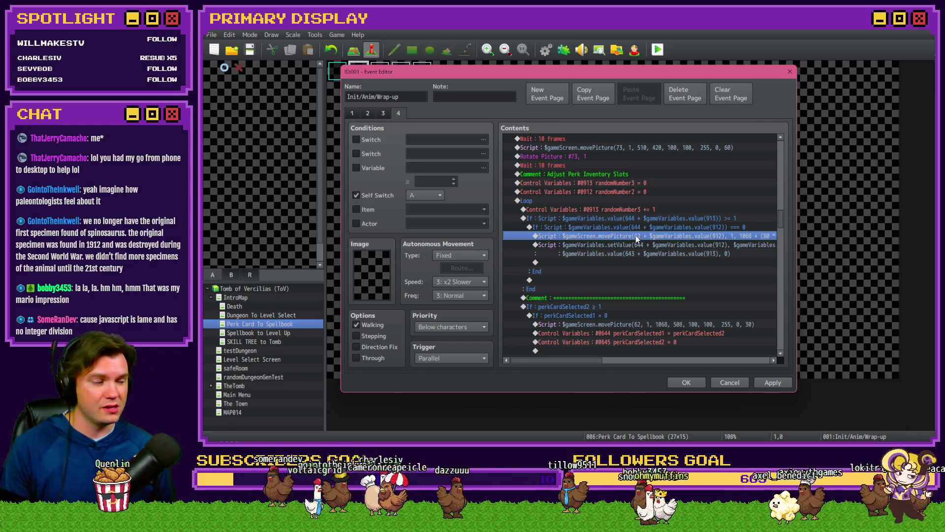
pyautogui.moveTo(636, 236)
pyautogui.mouseDown()
pyautogui.moveTo(637, 216)
pyautogui.moveTo(637, 236)
pyautogui.mouseUp()
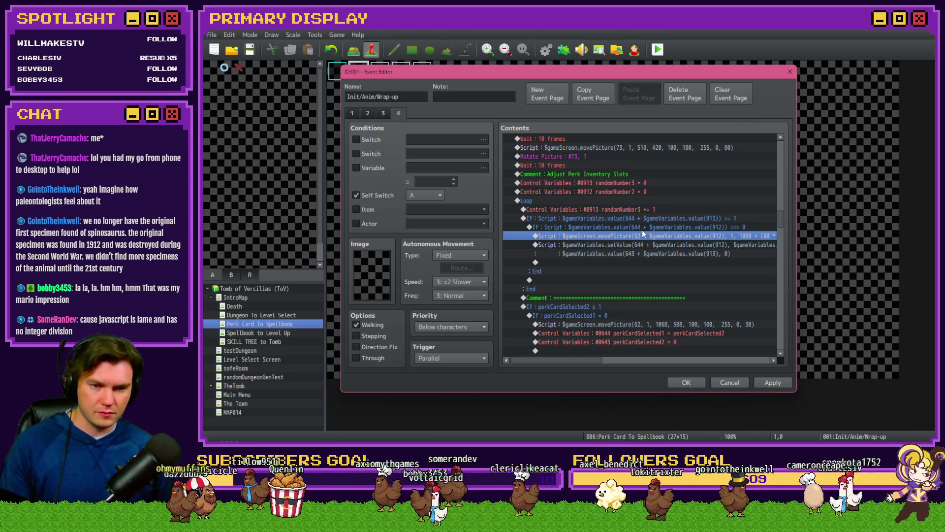
pyautogui.click(643, 226)
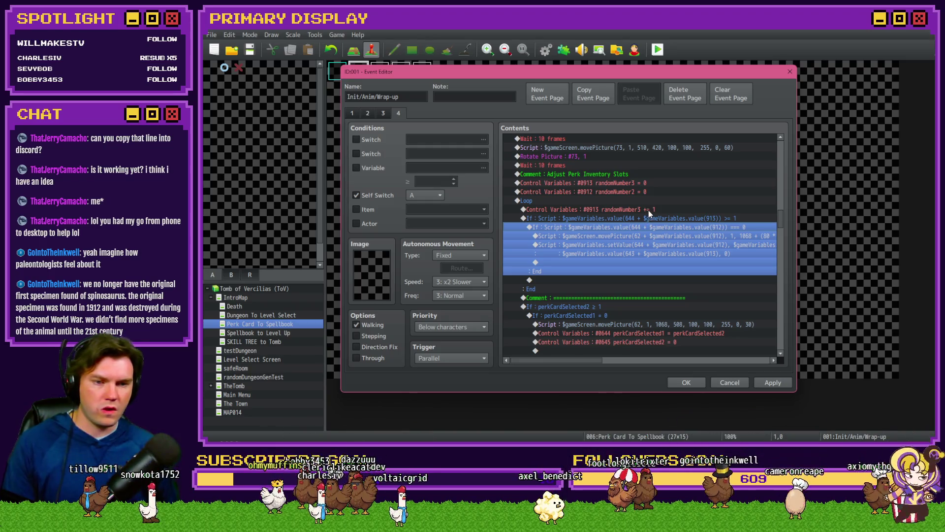
pyautogui.click(572, 216)
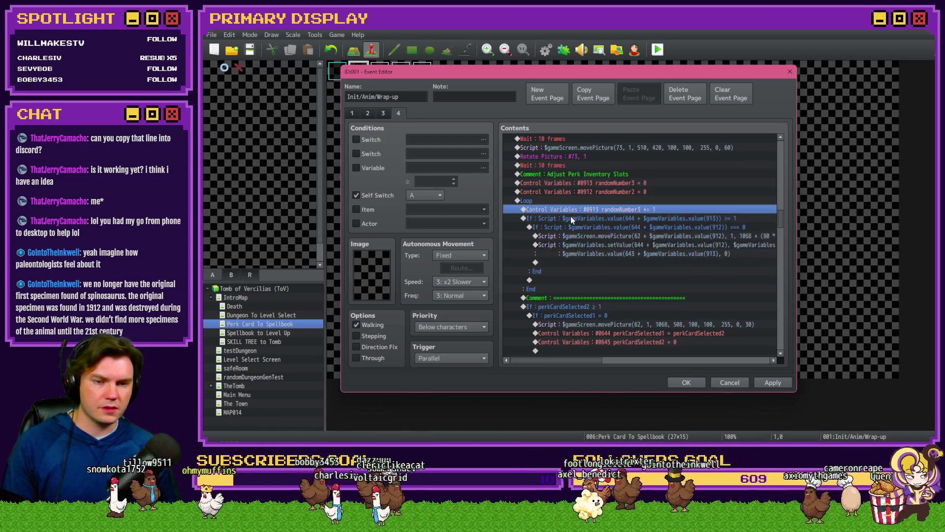
pyautogui.click(563, 298)
pyautogui.moveTo(782, 222); pyautogui.dragTo(786, 269)
pyautogui.keyDown('shift'); pyautogui.click(556, 243); pyautogui.keyUp('shift')
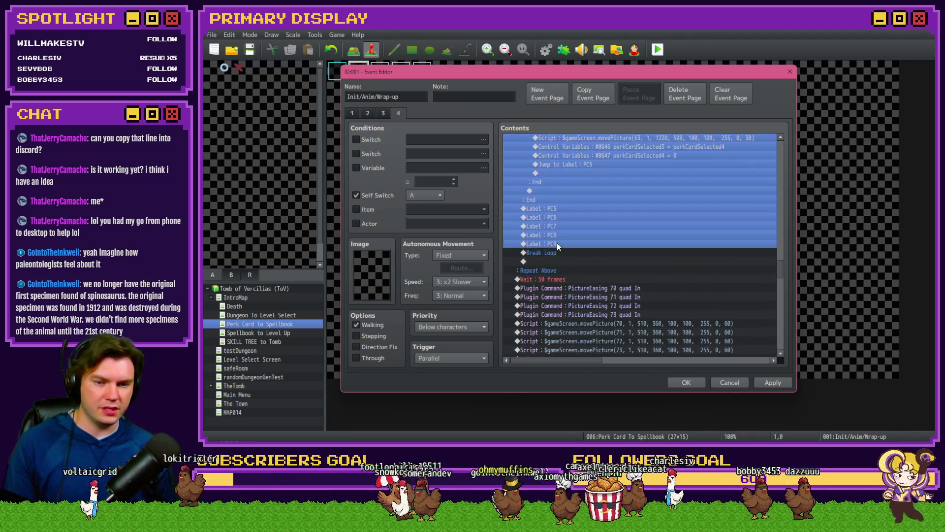
# Step: Cut the perk-card checks and paste them on the last empty line of page 4
pyautogui.press('Delete')
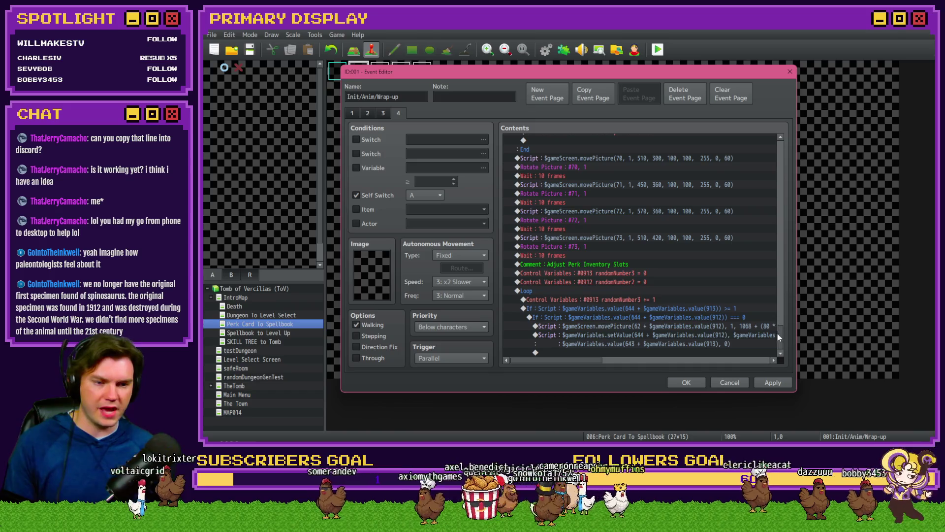
pyautogui.click(686, 383)
pyautogui.doubleClick(356, 75)
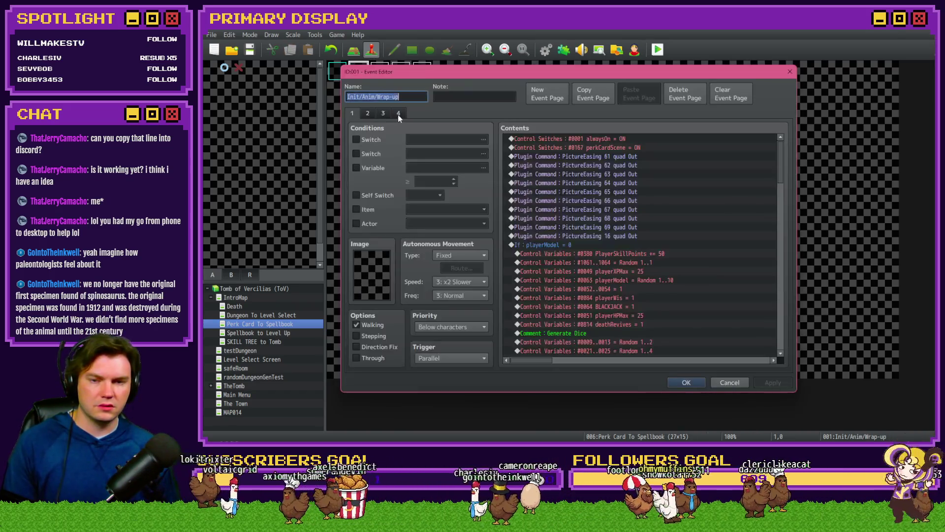
pyautogui.moveTo(783, 154); pyautogui.dragTo(773, 361)
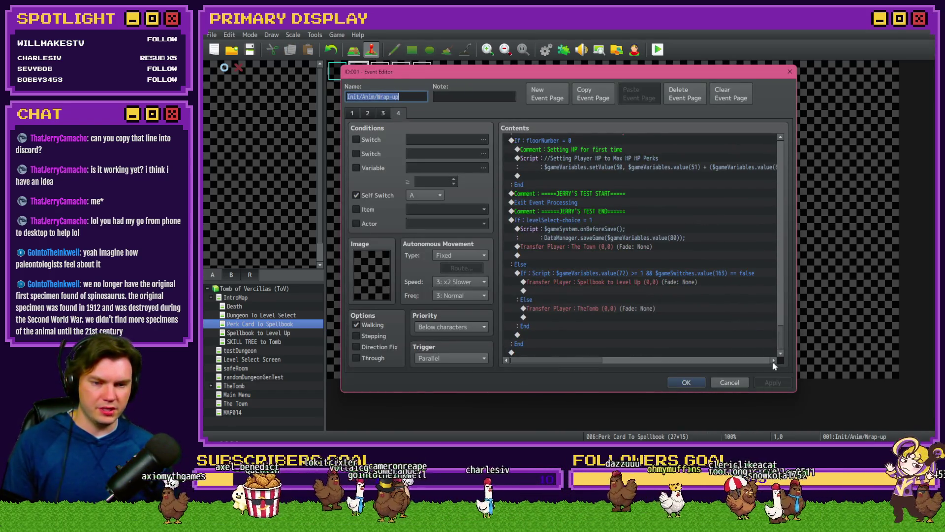
pyautogui.click(565, 276)
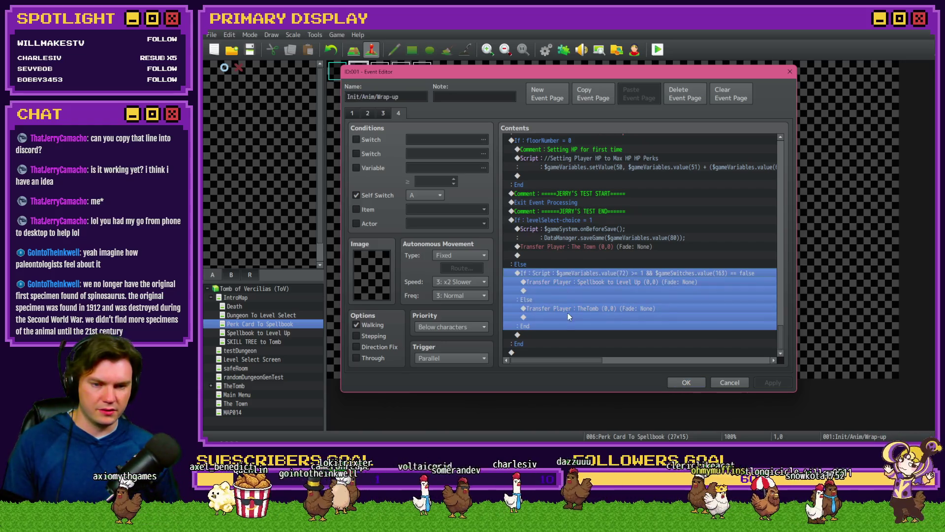
pyautogui.click(545, 353)
pyautogui.hotkey('ctrl', 'v')
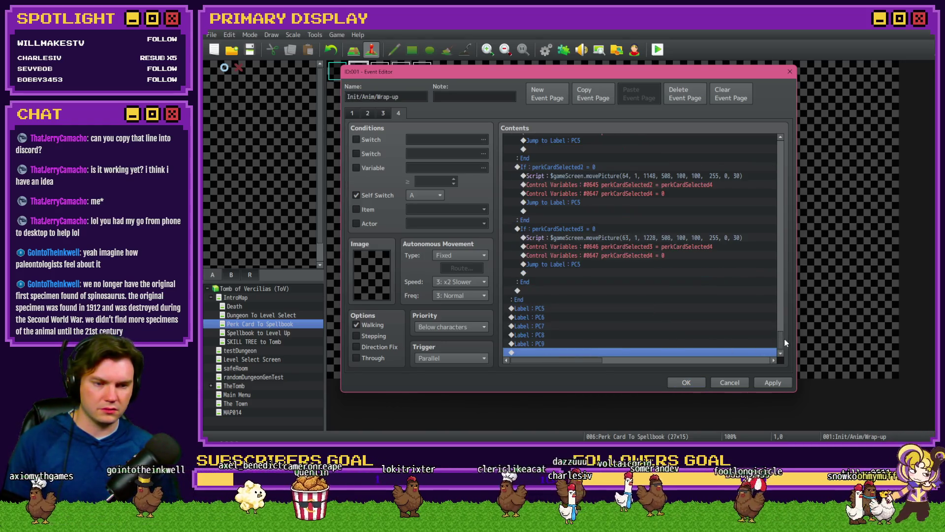
# Step: Pick the line just before the relocated perk-card Comment for a new command
pyautogui.moveTo(781, 333); pyautogui.dragTo(784, 304)
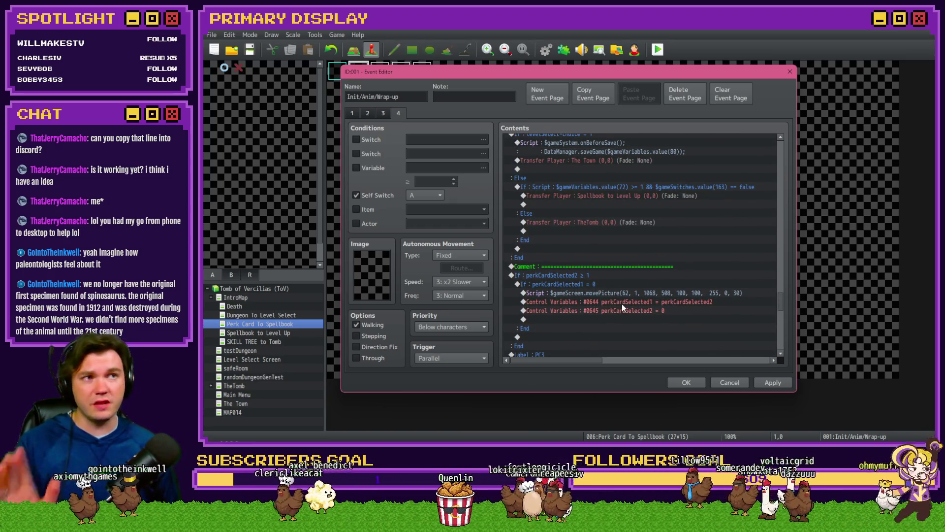
pyautogui.click(579, 257)
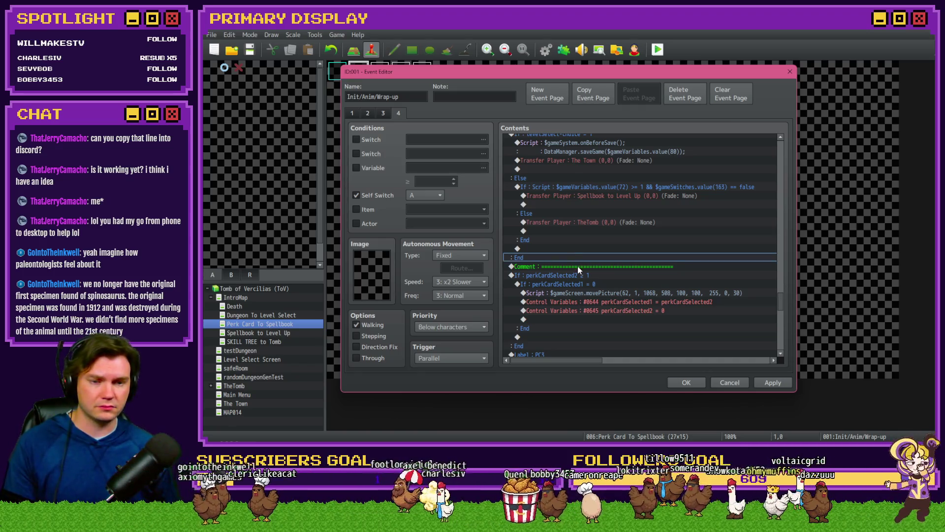
pyautogui.doubleClick(577, 267)
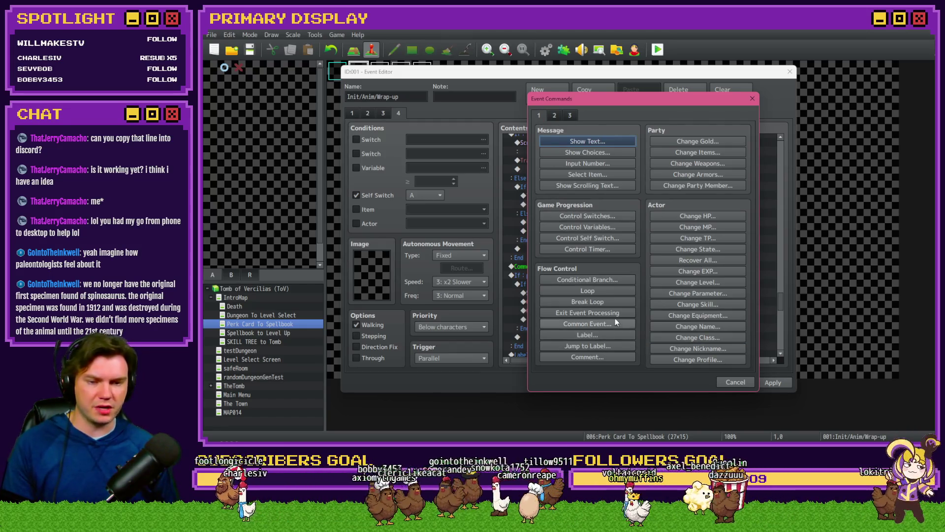
# Step: Insert Exit Event Processing before the perk-card checks, then select the loop's randomNumber3 rows
pyautogui.click(616, 313)
pyautogui.moveTo(781, 300)
pyautogui.mouseDown()
pyautogui.moveTo(788, 144)
pyautogui.moveTo(784, 220)
pyautogui.mouseUp()
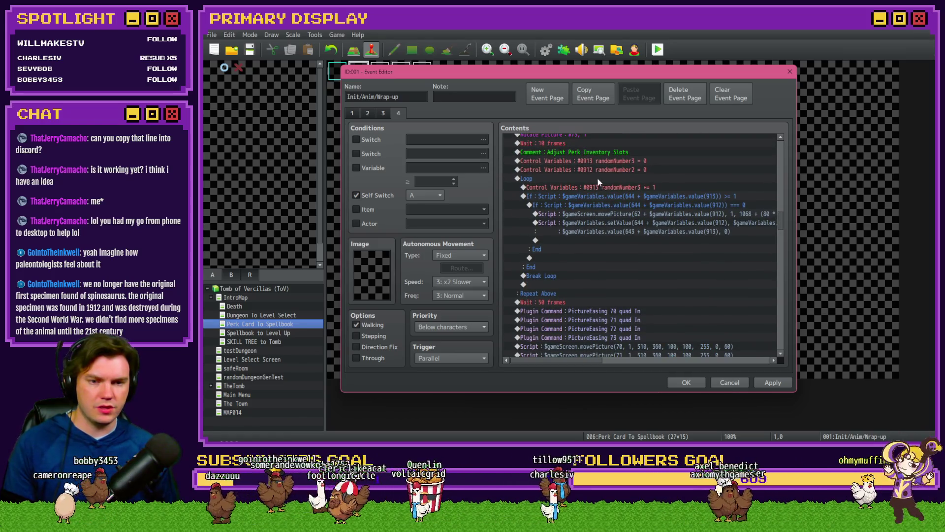
pyautogui.click(598, 178)
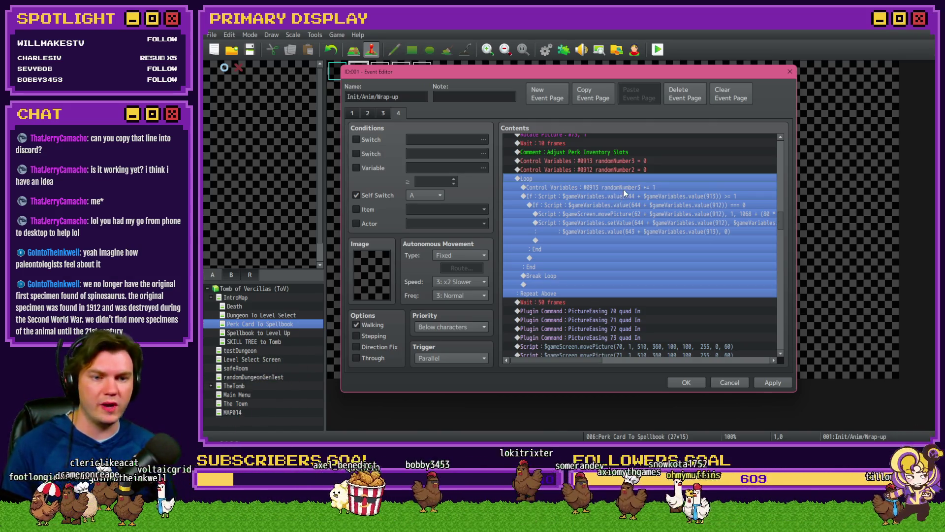
pyautogui.click(624, 189)
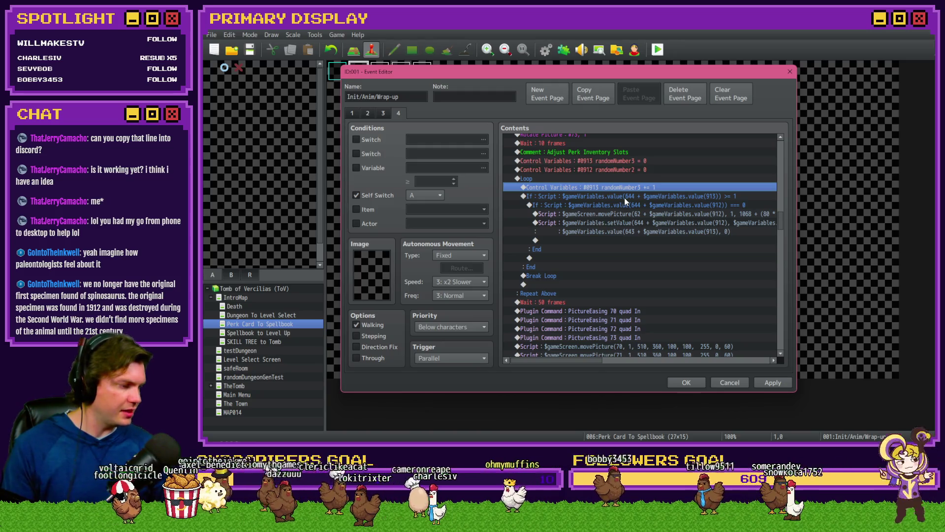
pyautogui.moveTo(630, 196); pyautogui.dragTo(634, 269)
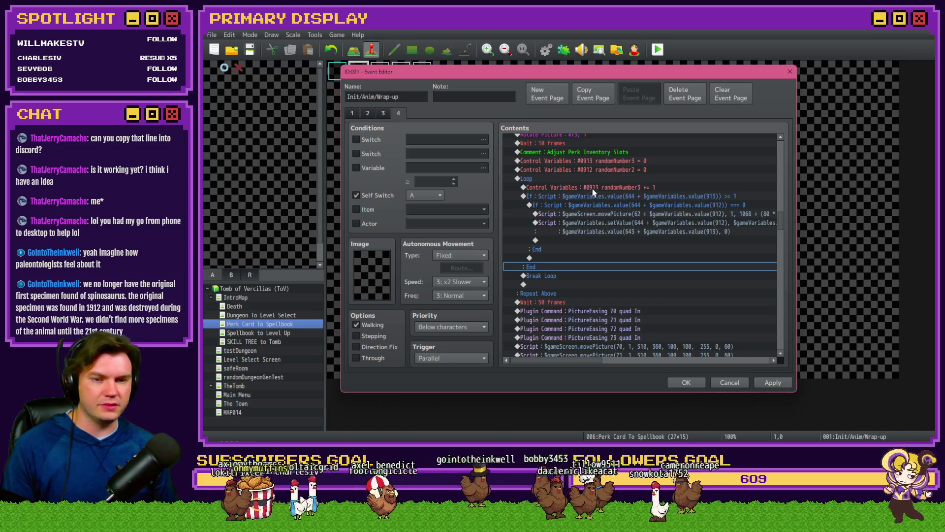
pyautogui.click(613, 215)
pyautogui.doubleClick(615, 216)
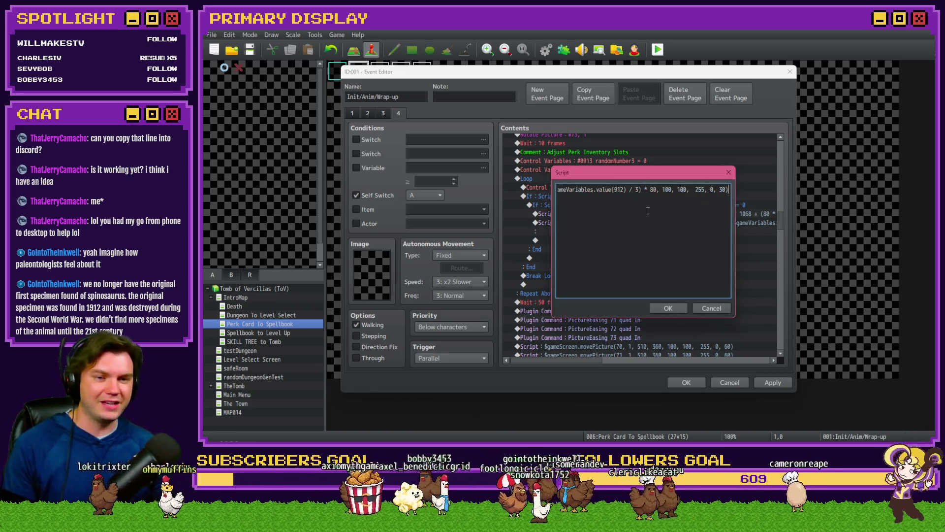
pyautogui.press('Escape')
pyautogui.doubleClick(628, 222)
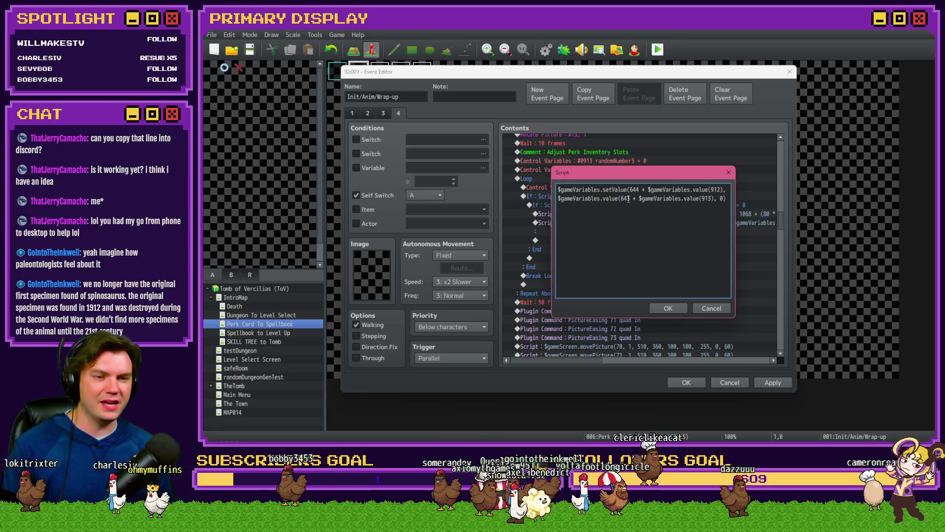
pyautogui.press('Escape')
pyautogui.click(628, 204)
pyautogui.click(623, 201)
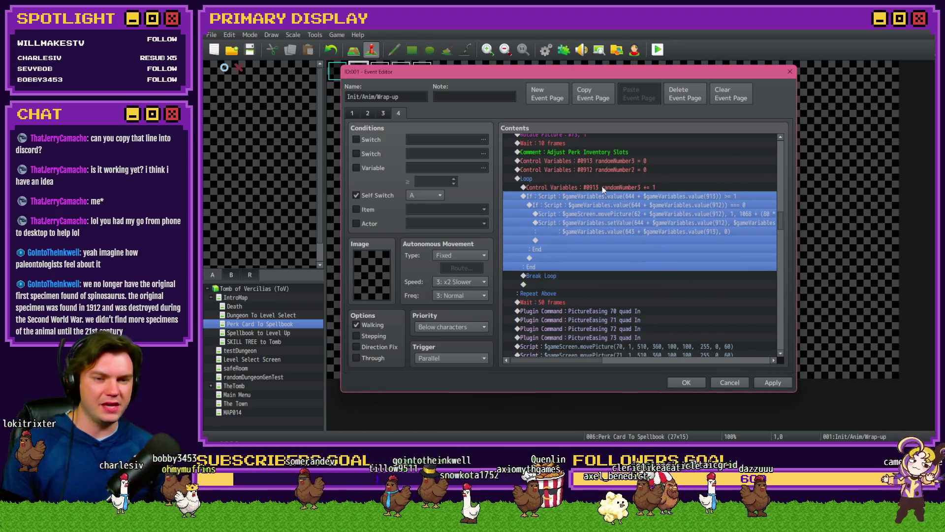
pyautogui.click(604, 182)
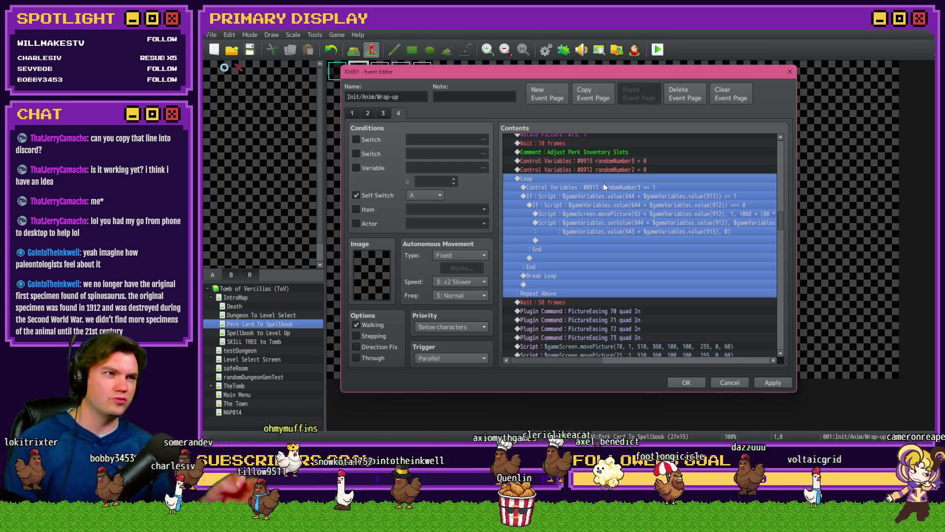
pyautogui.click(616, 206)
pyautogui.click(616, 212)
pyautogui.click(613, 222)
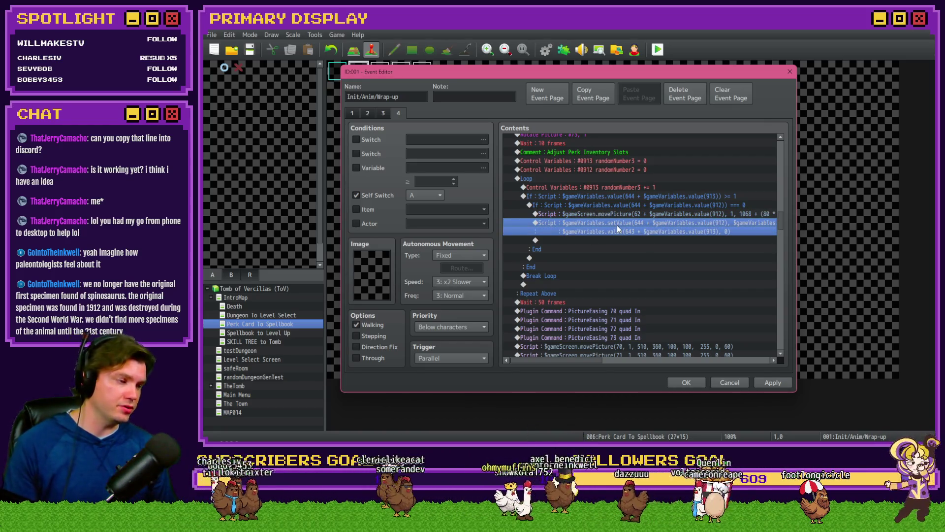
pyautogui.click(616, 213)
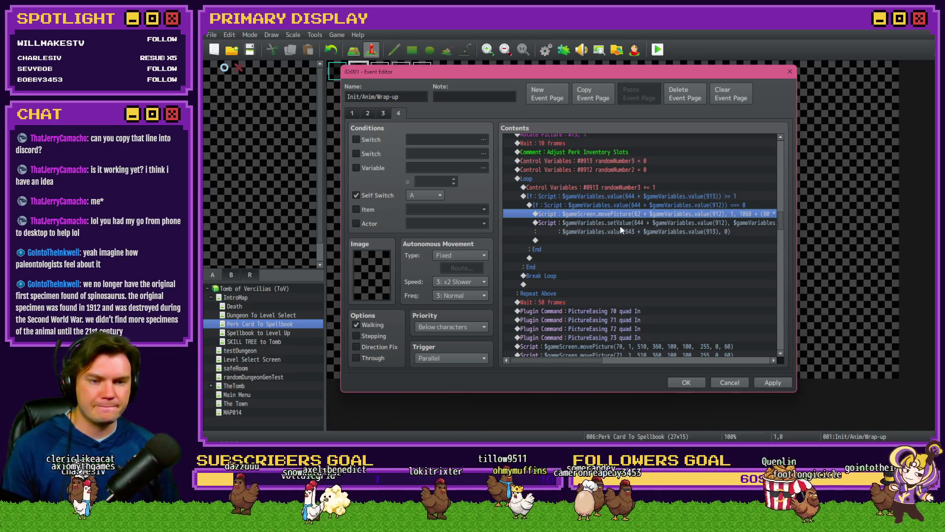
pyautogui.moveTo(571, 362)
pyautogui.mouseDown()
pyautogui.moveTo(581, 362)
pyautogui.moveTo(561, 365)
pyautogui.mouseUp()
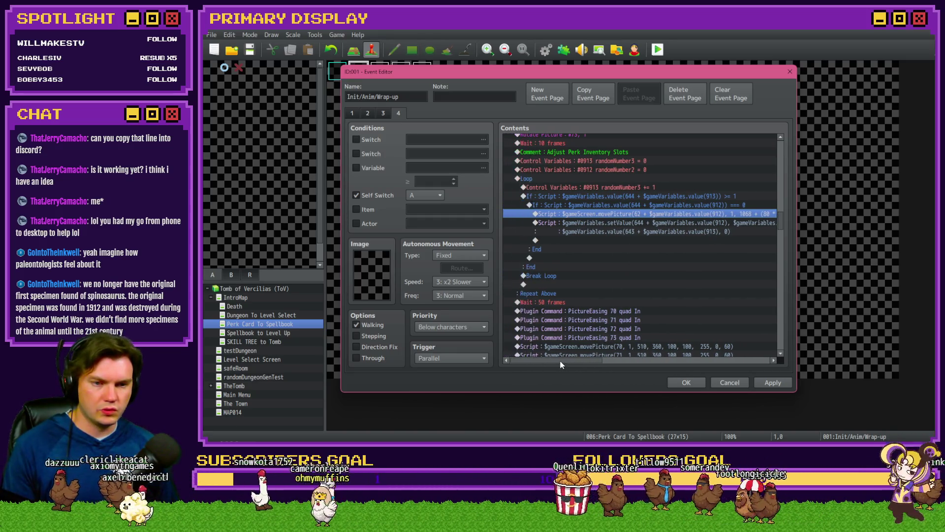
pyautogui.click(549, 275)
pyautogui.click(581, 190)
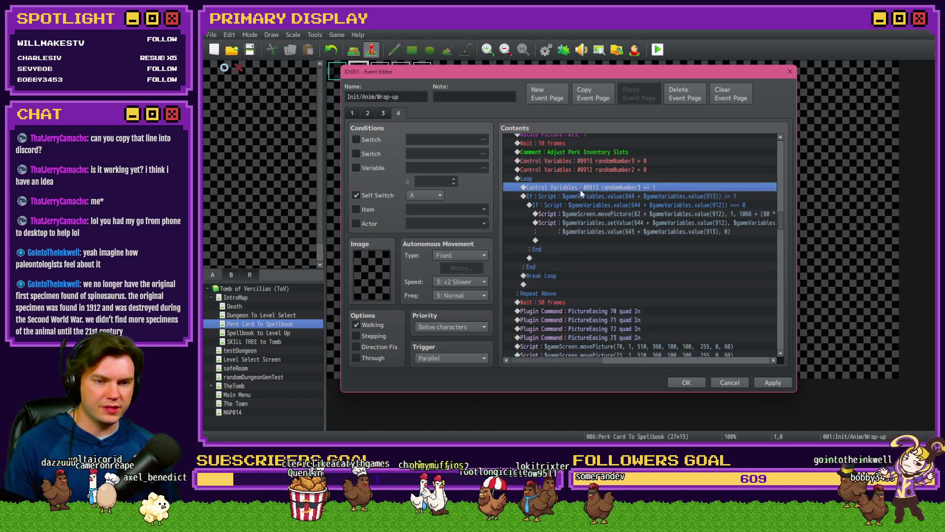
pyautogui.click(606, 170)
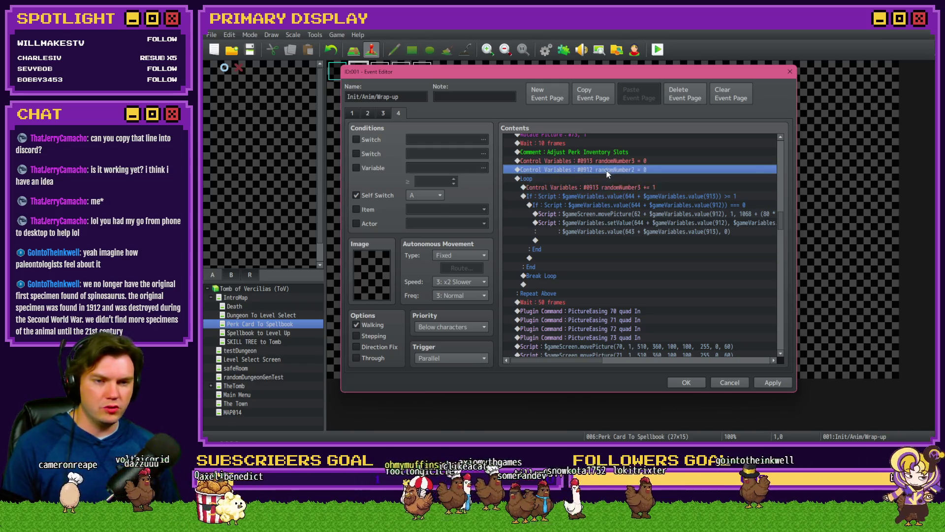
pyautogui.click(601, 214)
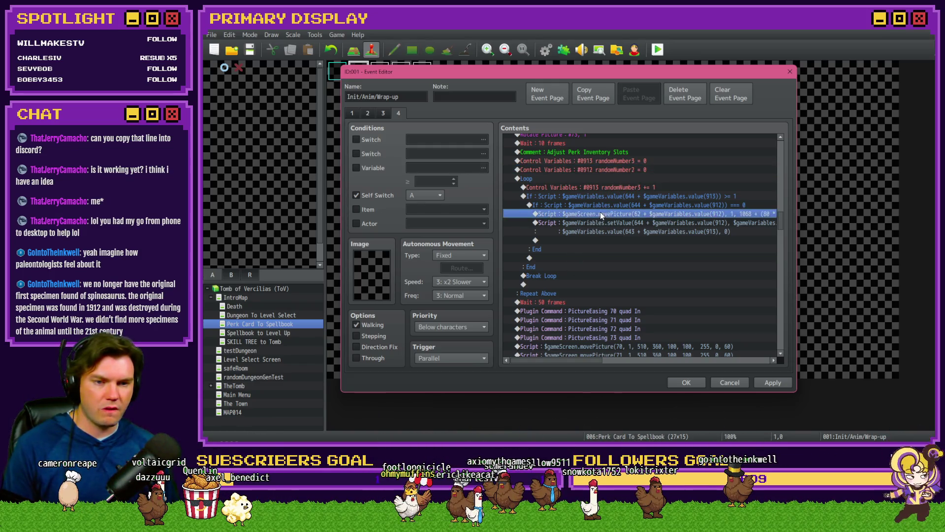
pyautogui.click(601, 209)
pyautogui.click(601, 214)
pyautogui.click(601, 223)
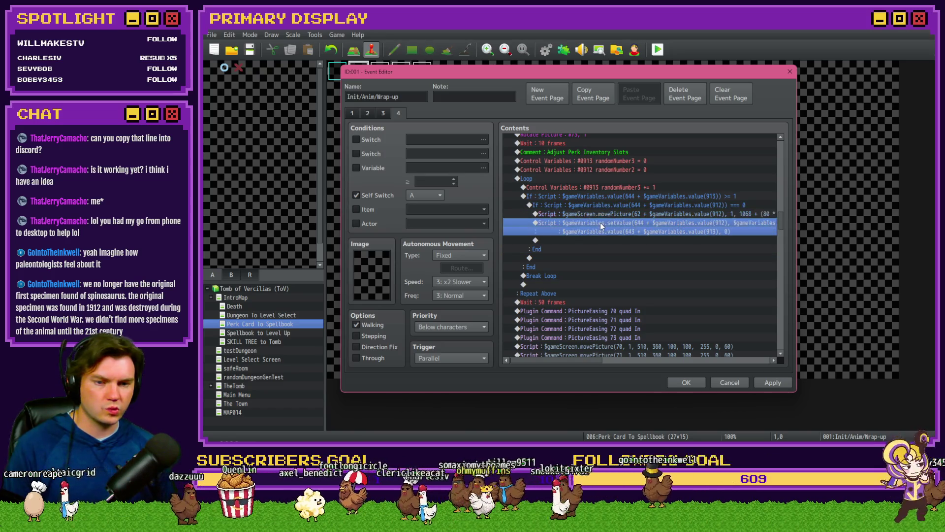